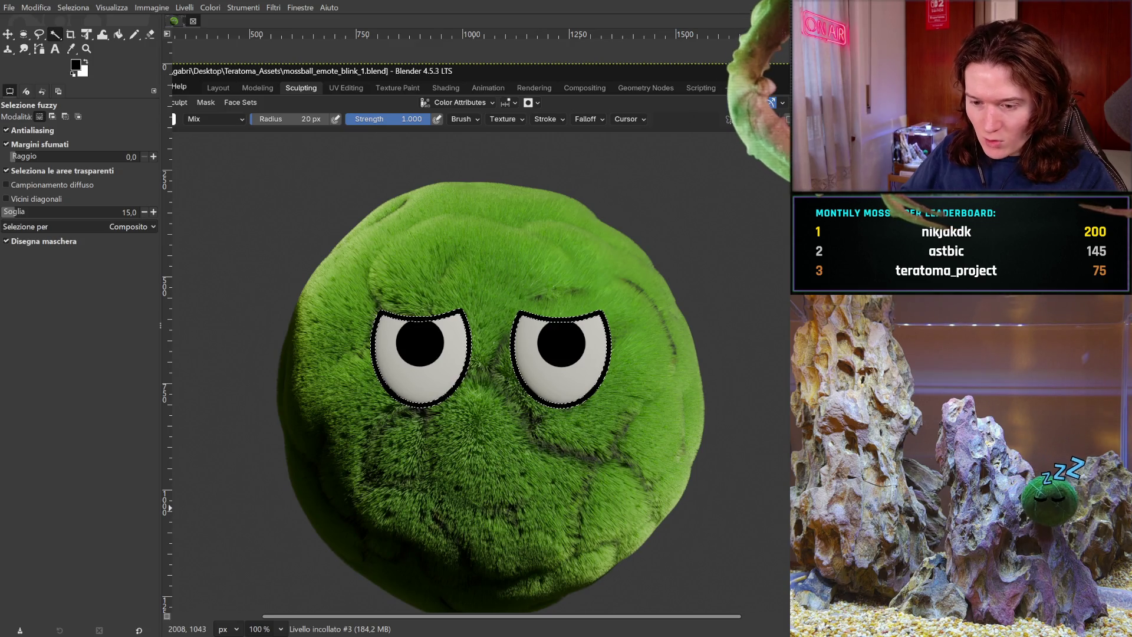
Step: Paste the other moss-ball screenshot back in and pan around the canvas to inspect it
key("ctrl+v")
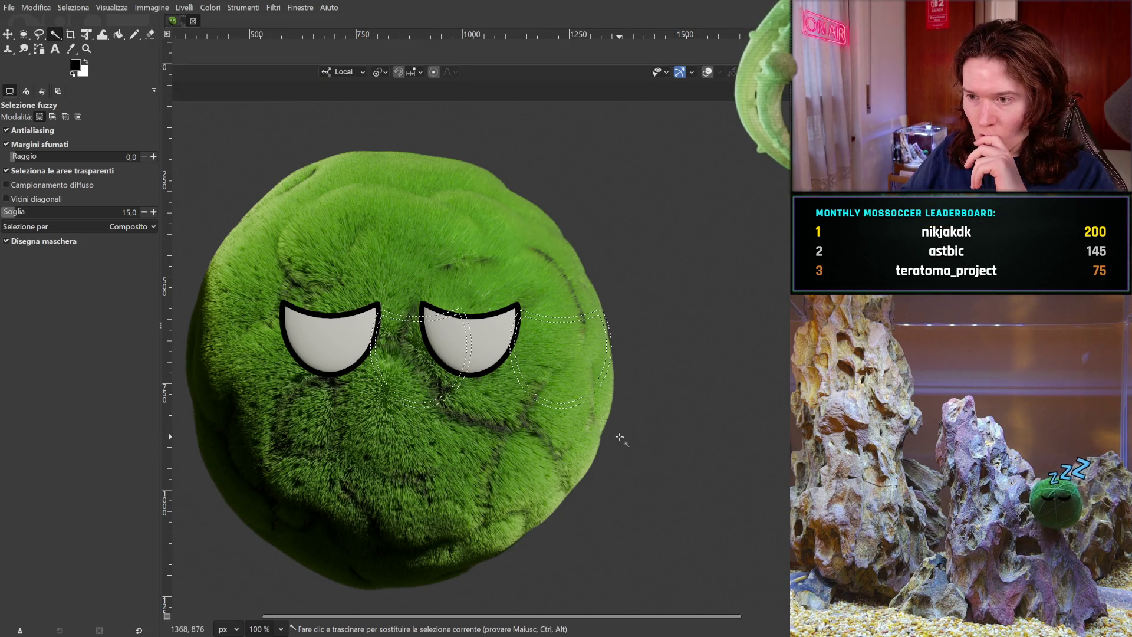
scroll(682, 490, "down", 3)
left_click_drag(584, 615, 341, 607)
scroll(365, 579, "up", 2)
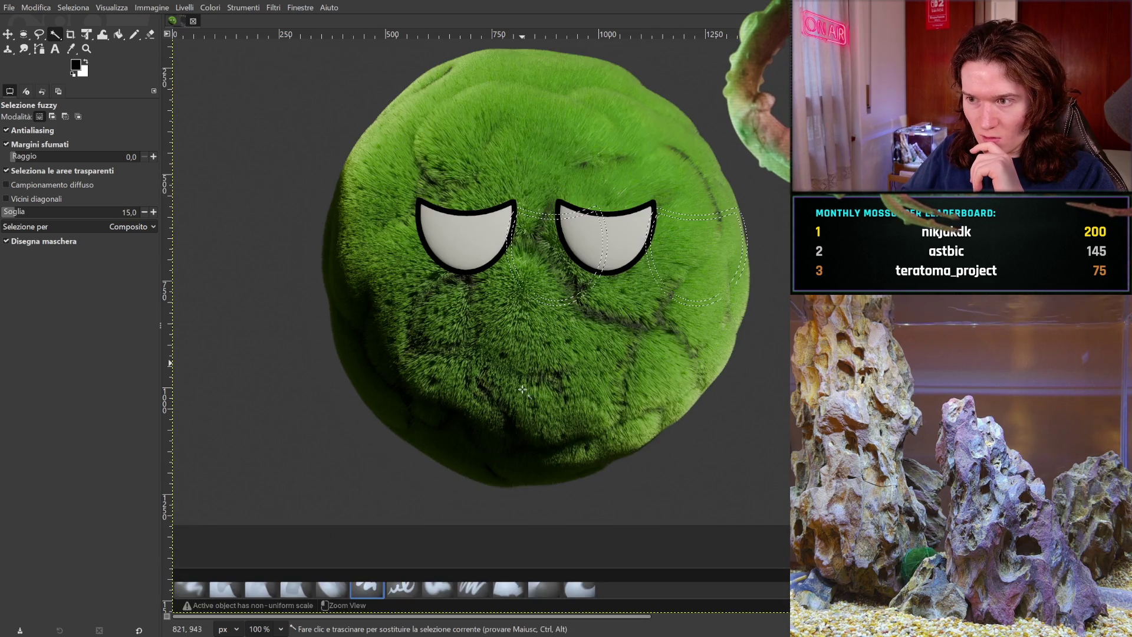
scroll(523, 389, "up", 3)
left_click_drag(538, 615, 783, 616)
scroll(236, 492, "left", 10)
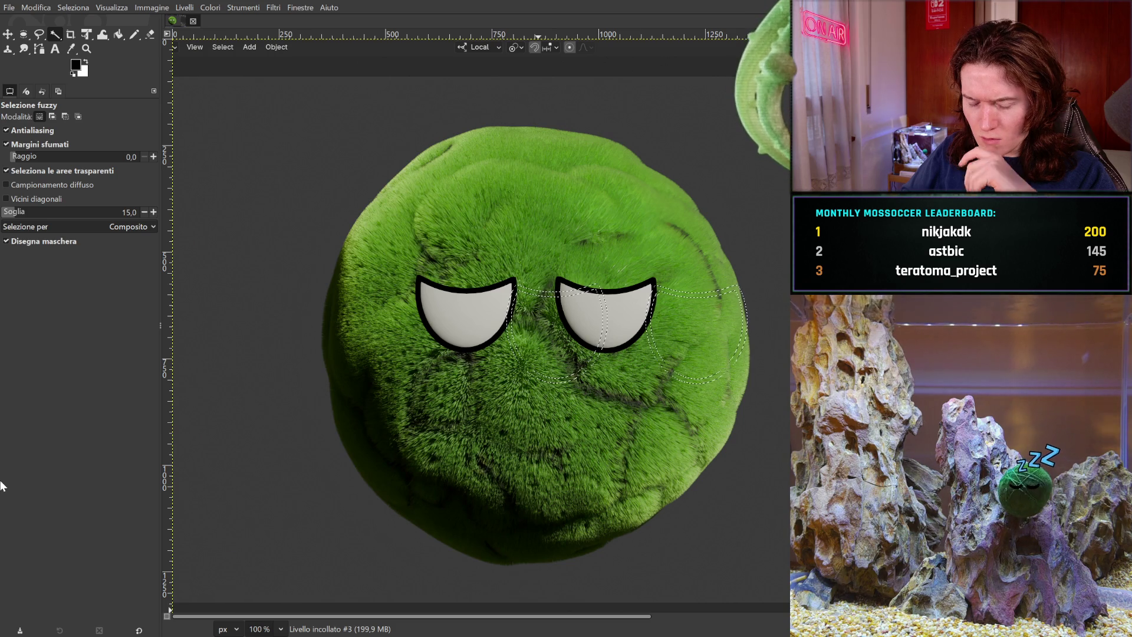
Step: Compare the pasted versions by undoing and re-pasting, clearing the eye selection, and keep the half-closed-eyelid layer
key("ctrl+z")
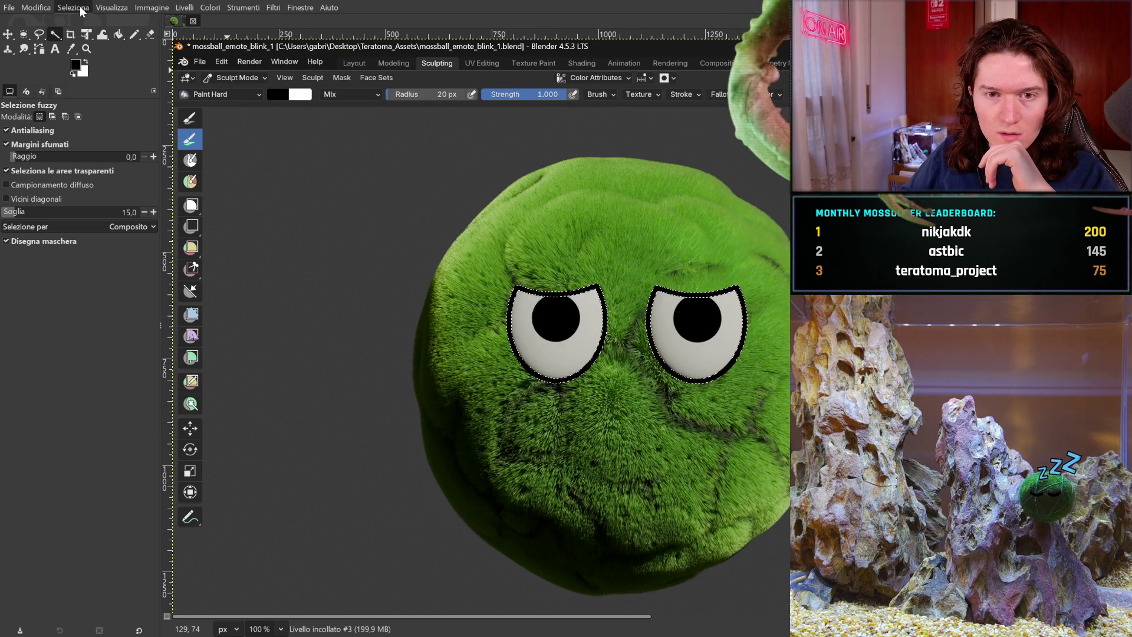
key("ctrl+shift+a")
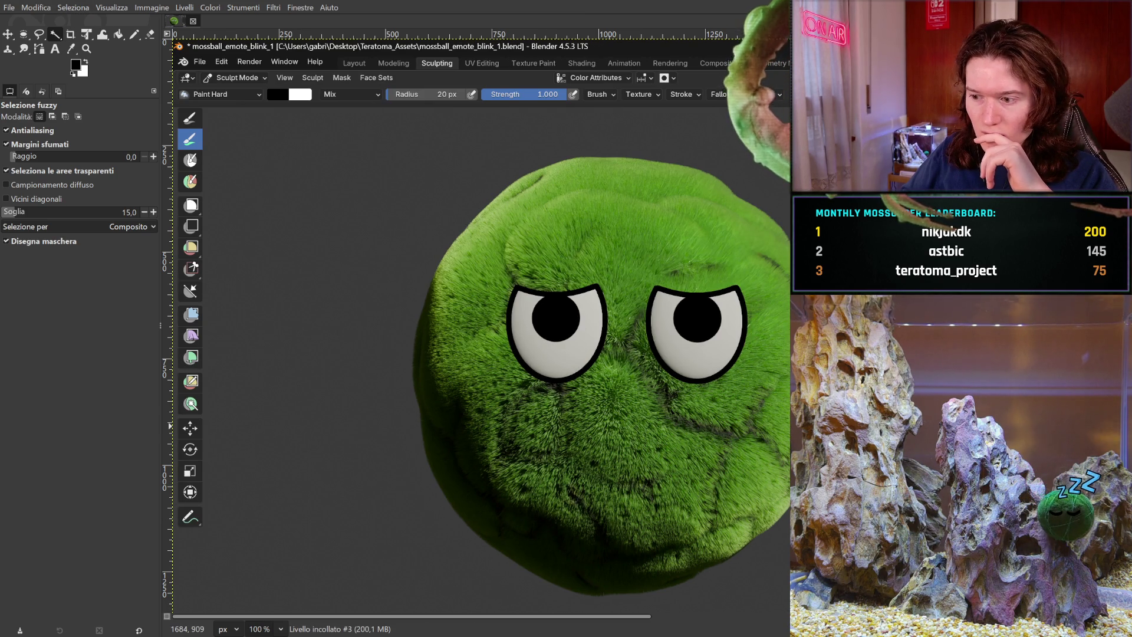
key("ctrl+v")
key("ctrl+z")
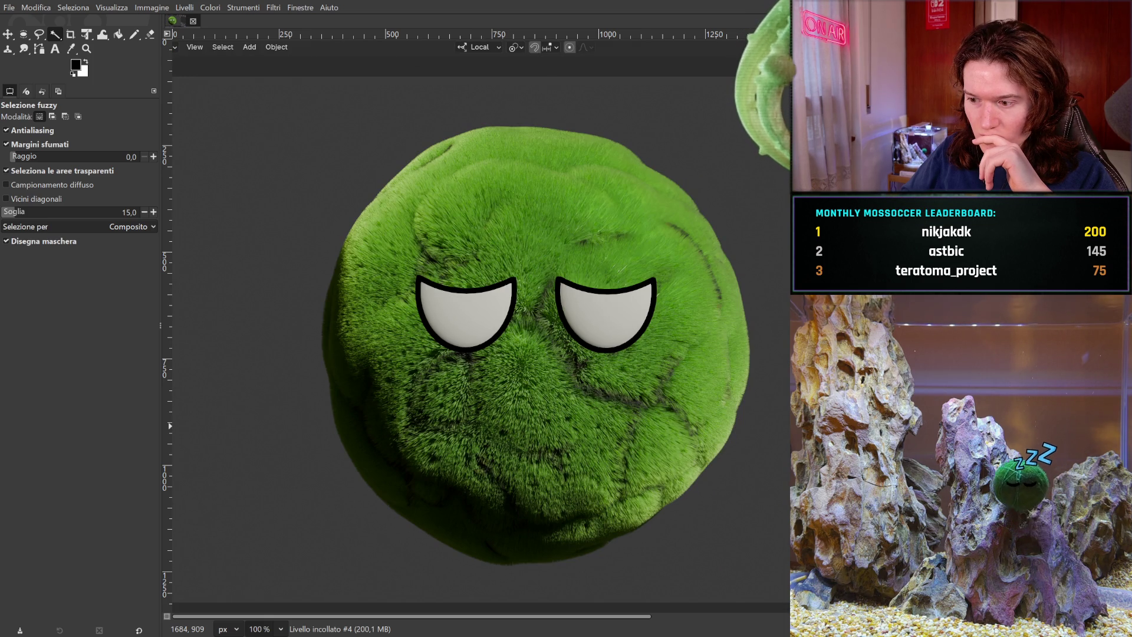
key("ctrl+z")
key("ctrl+z")
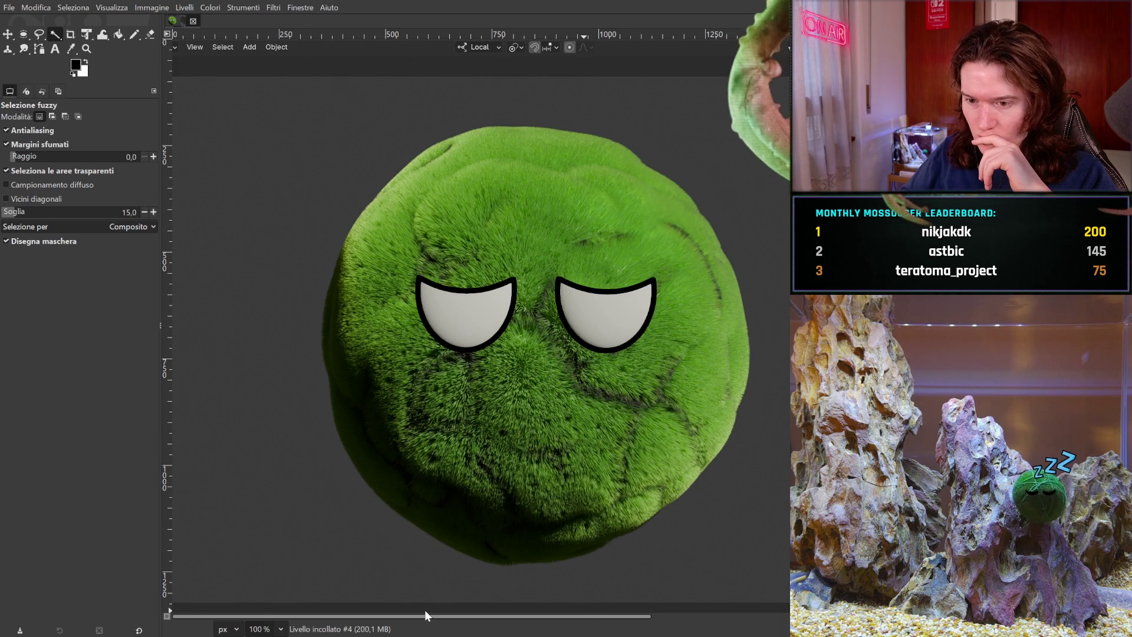
left_click_drag(617, 617, 861, 617)
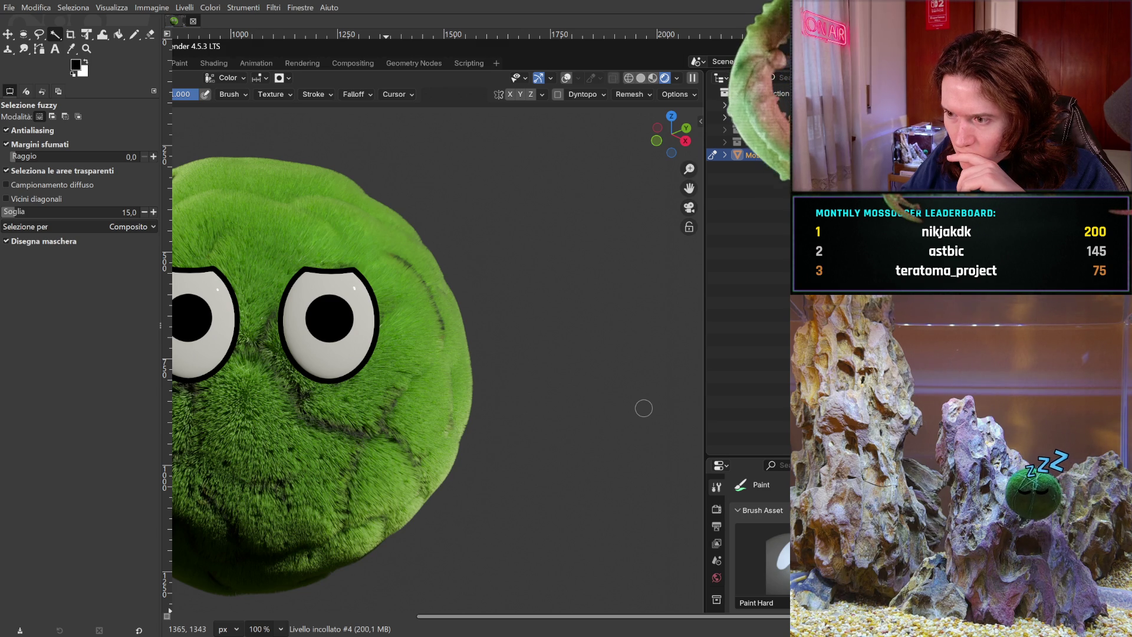
key("ctrl+z")
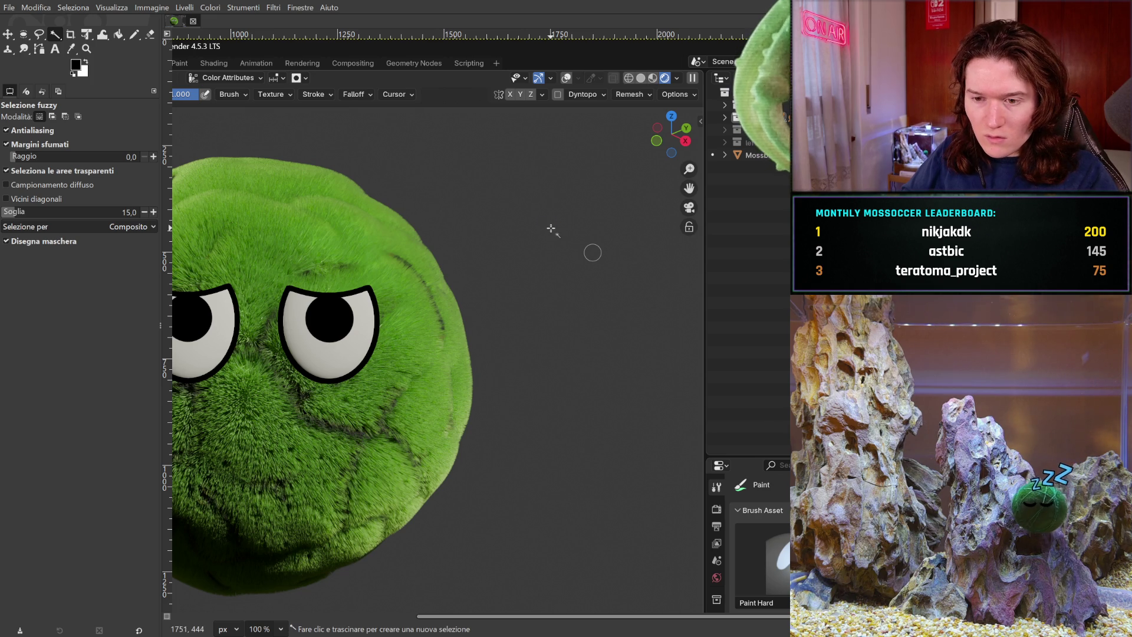
key("ctrl+y")
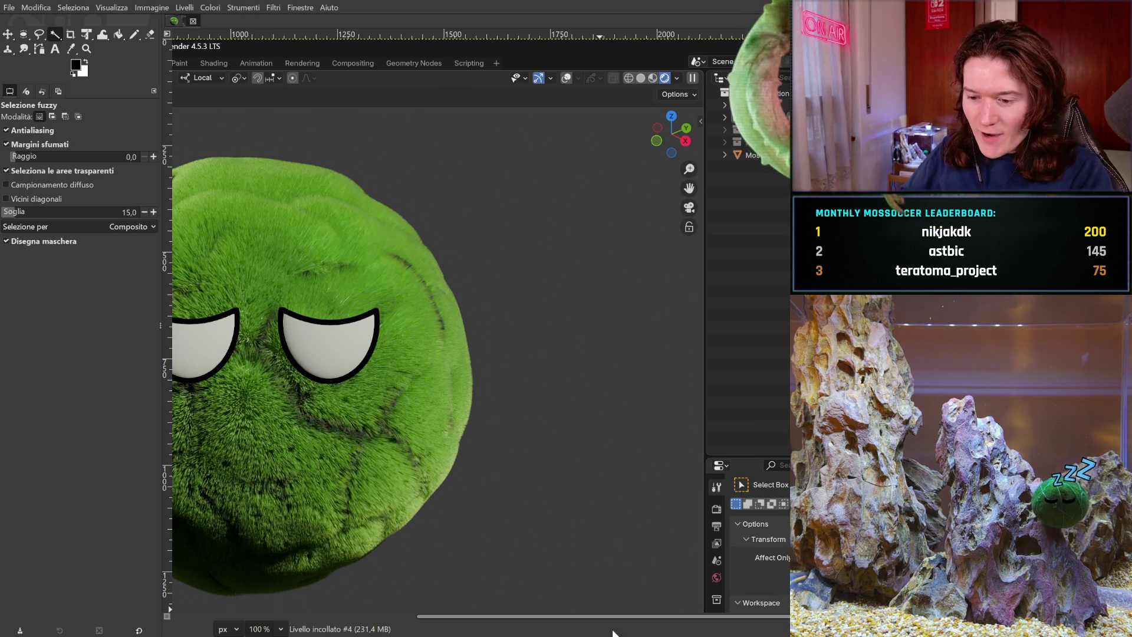
left_click_drag(616, 617, 372, 617)
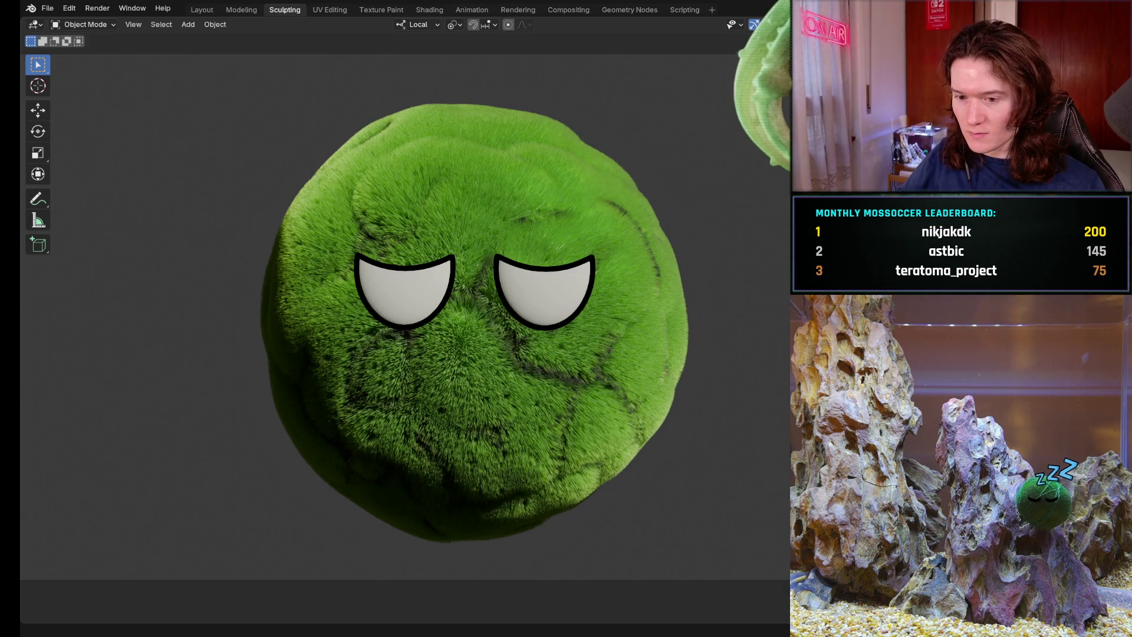
Step: Check the camera in Layout, then adjust the eyes in Sculpting so black pupils show beneath the eyelids
left_click(201, 7)
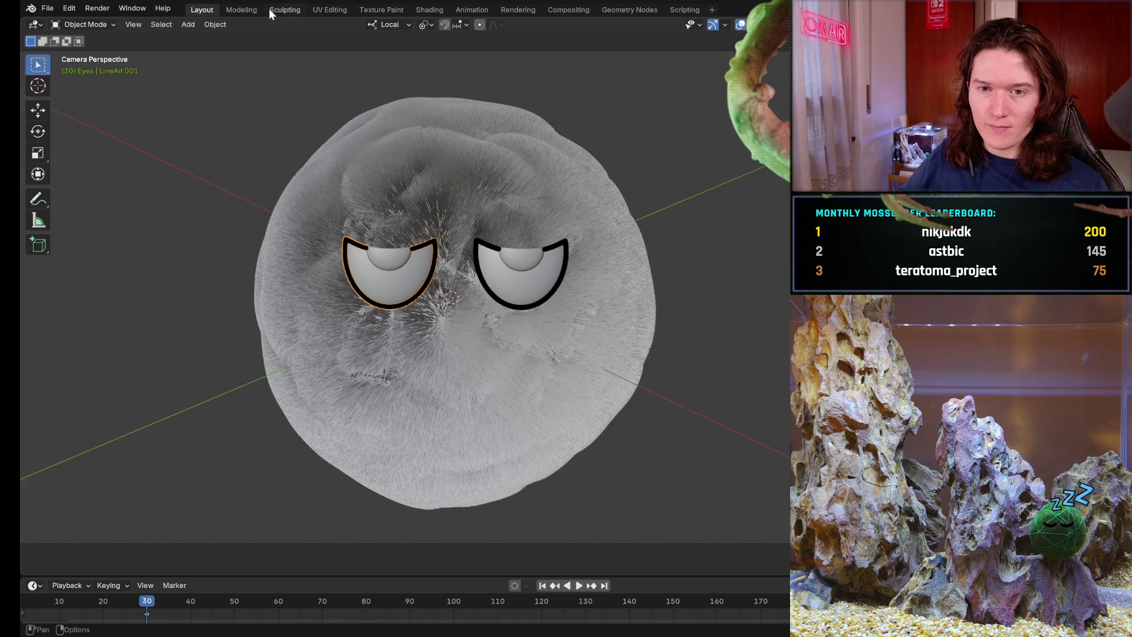
left_click(286, 9)
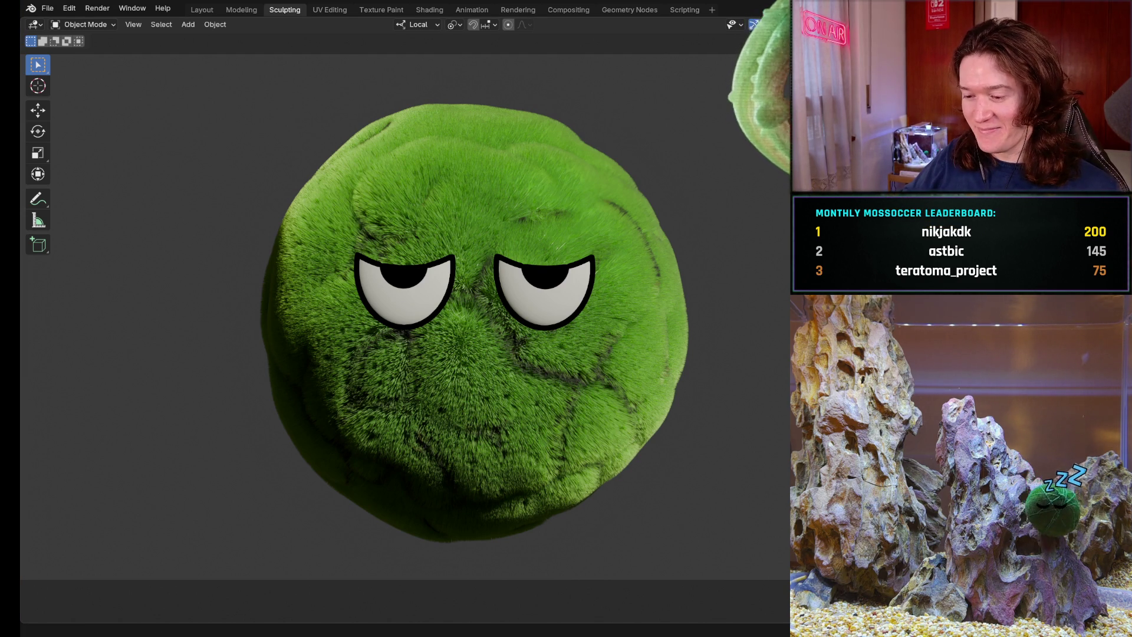
key("alt+Tab")
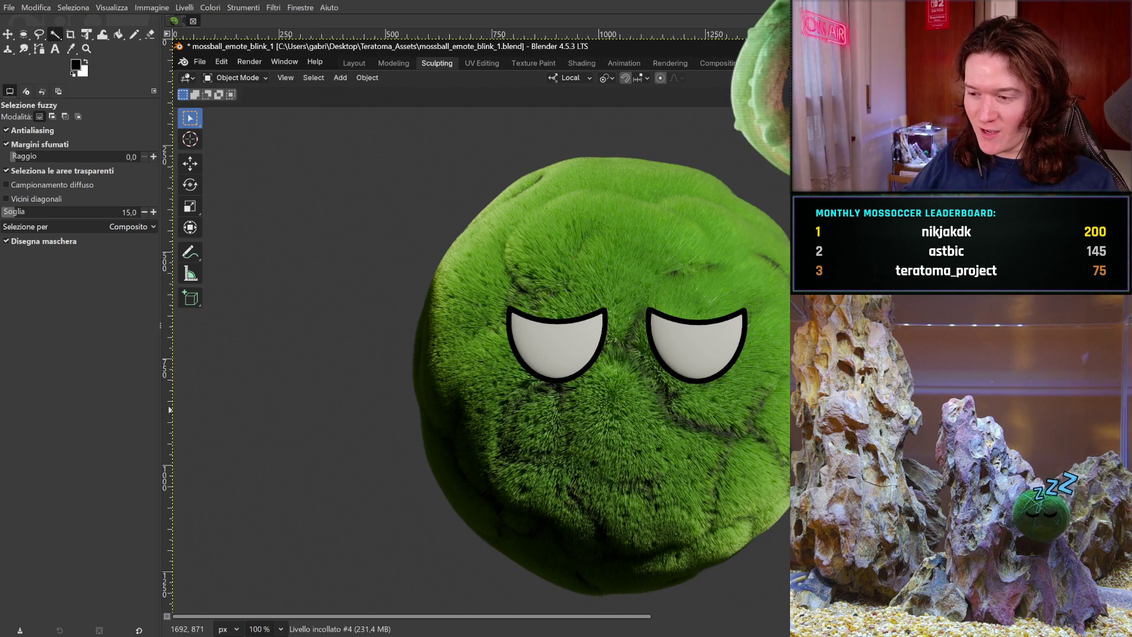
Step: Paste and undo the pupil screenshot, then zoom to 400% and frame the whole left eye
key("ctrl+v")
key("ctrl+z")
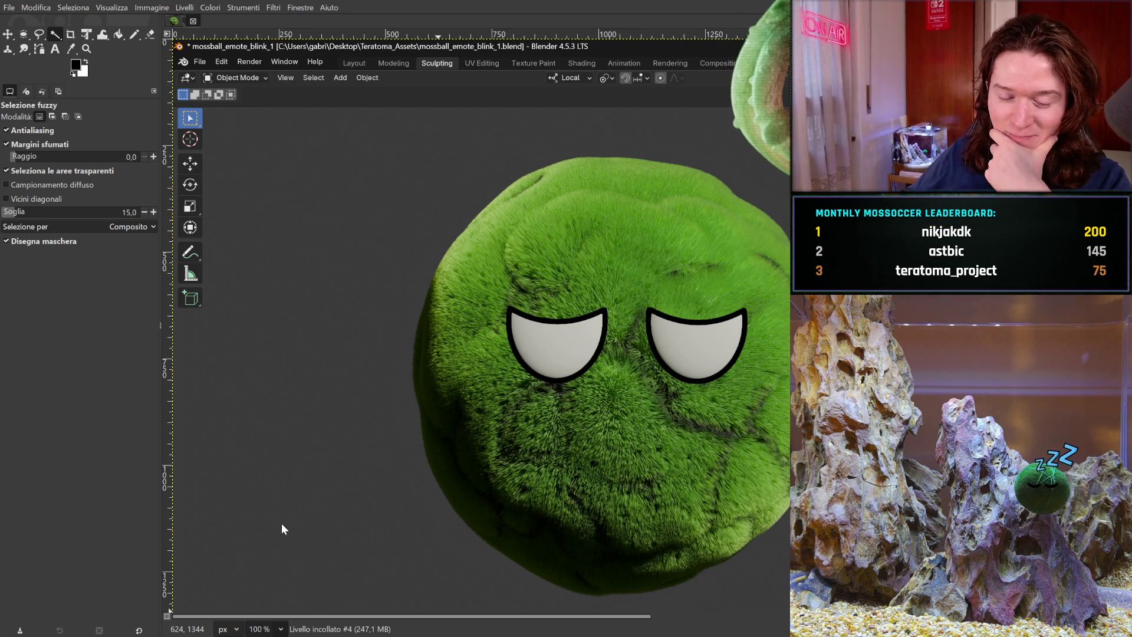
key("3")
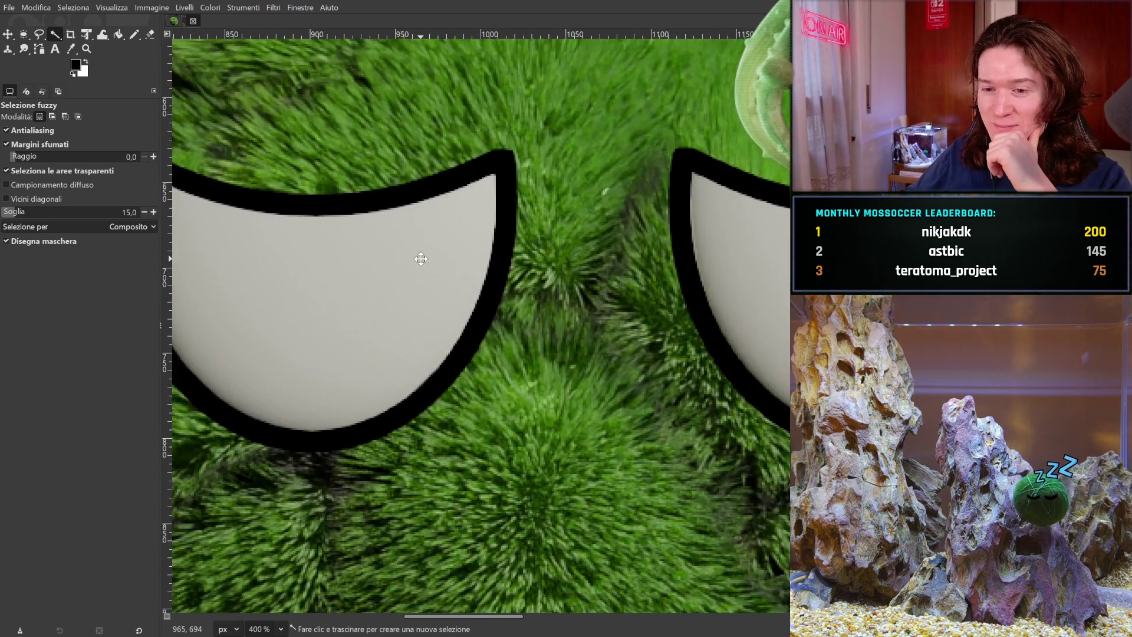
left_click_drag(420, 258, 610, 335)
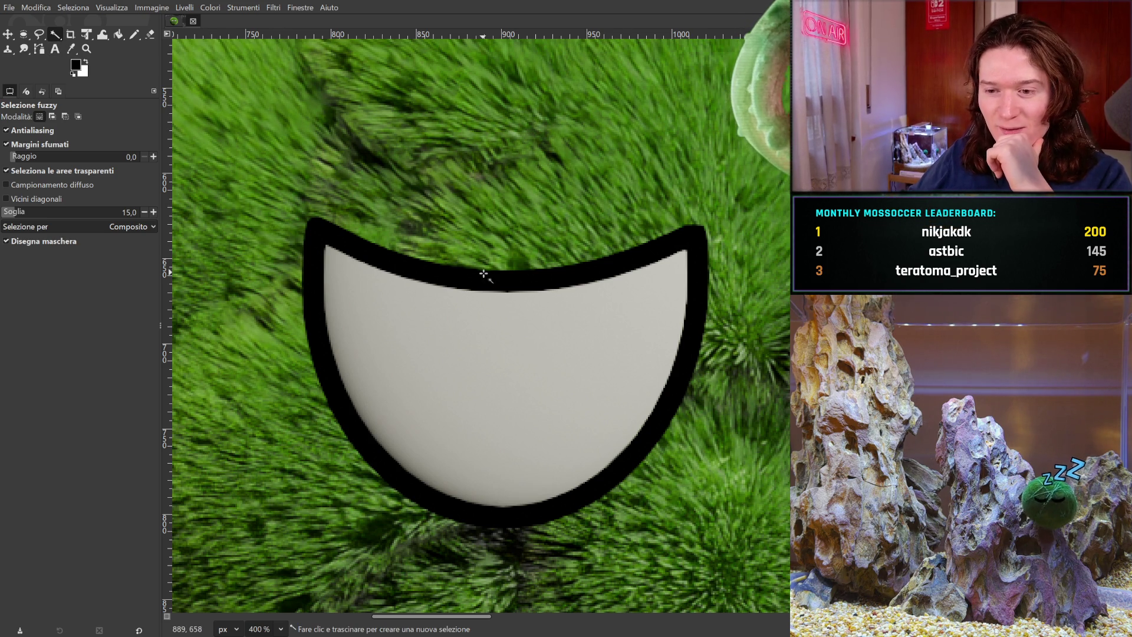
Step: Fuzzy-select the black outlines of both eyes and cut them out, leaving transparent bands
left_click_drag(483, 274, 437, 280)
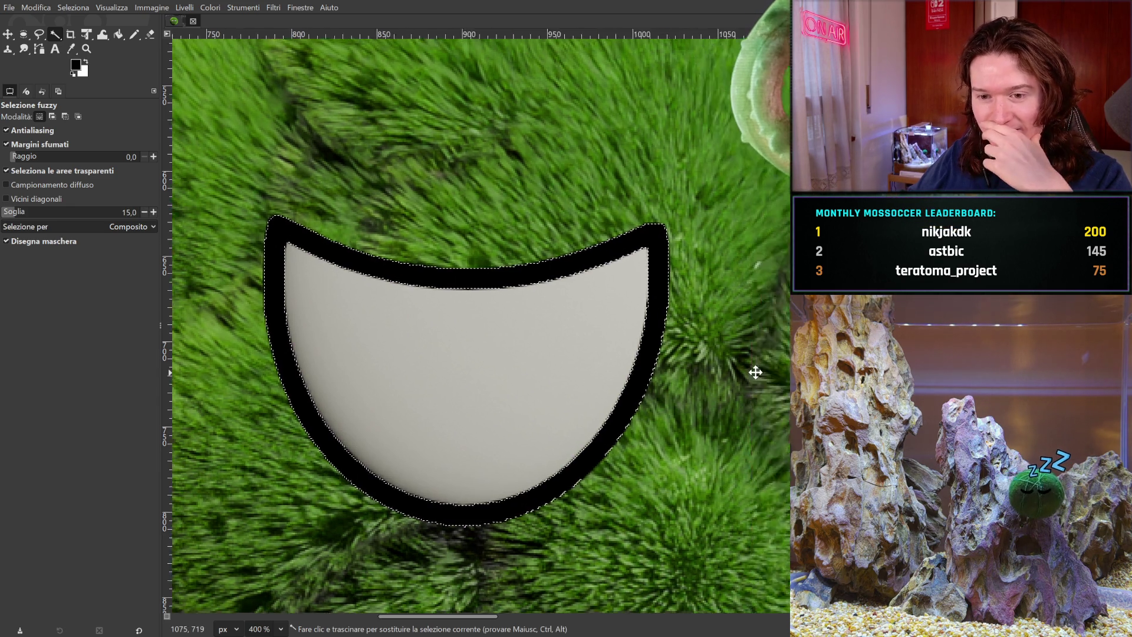
left_click_drag(753, 373, 428, 315)
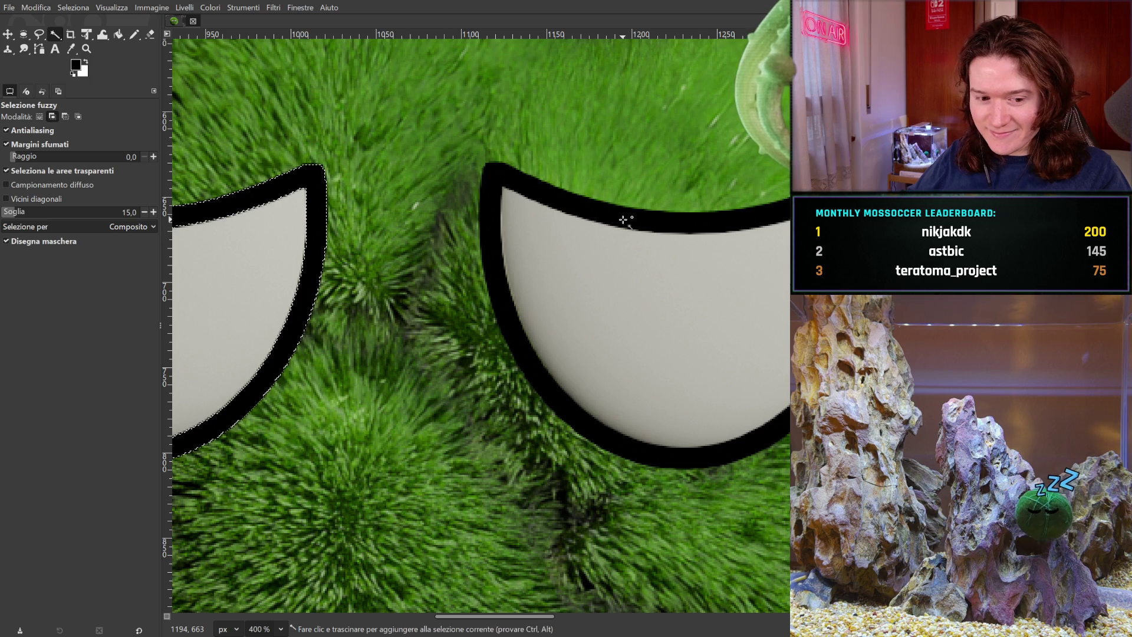
left_click(623, 220, "shift")
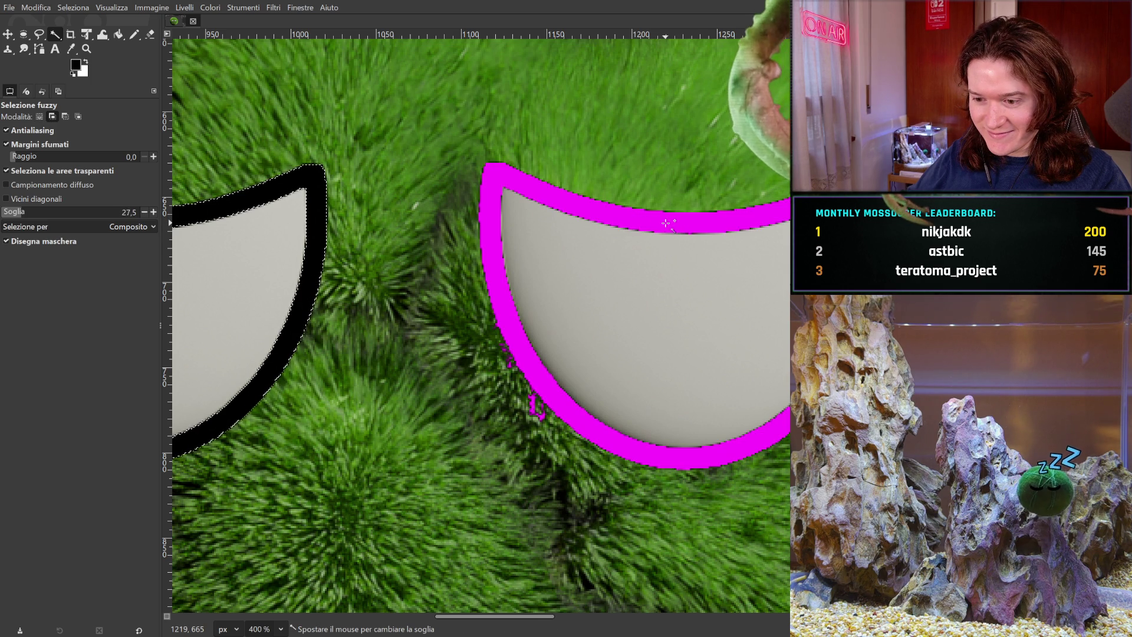
left_click_drag(661, 223, 660, 224)
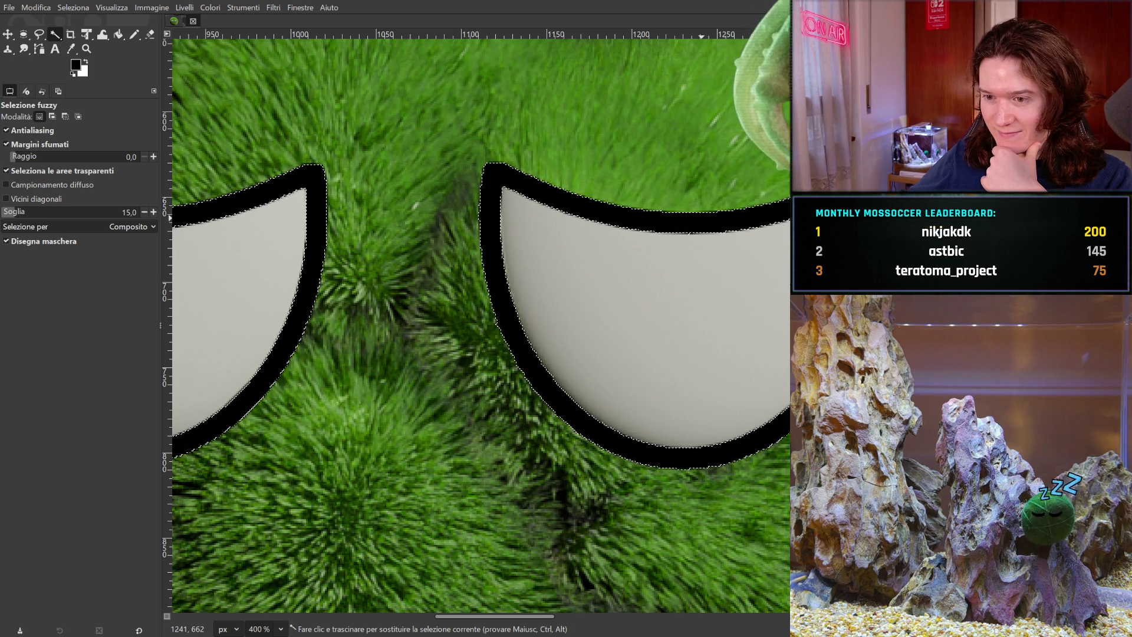
key("ctrl+x")
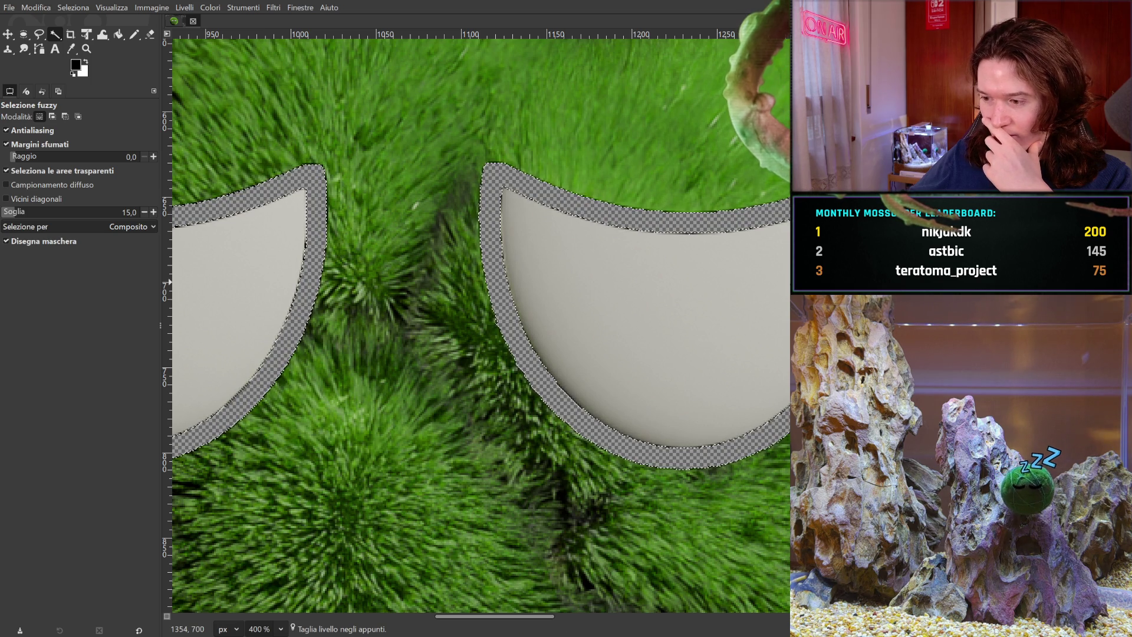
Step: Restore the outlines, invert the eye selection, and cut away all the surrounding green fur
key("ctrl+z")
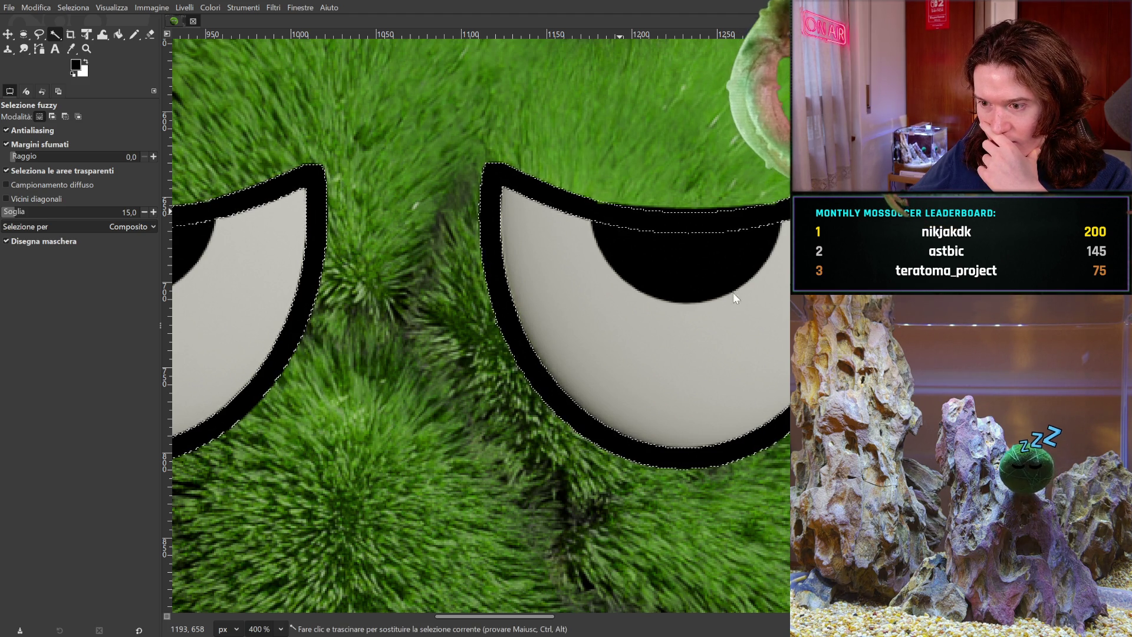
key("Page_Up")
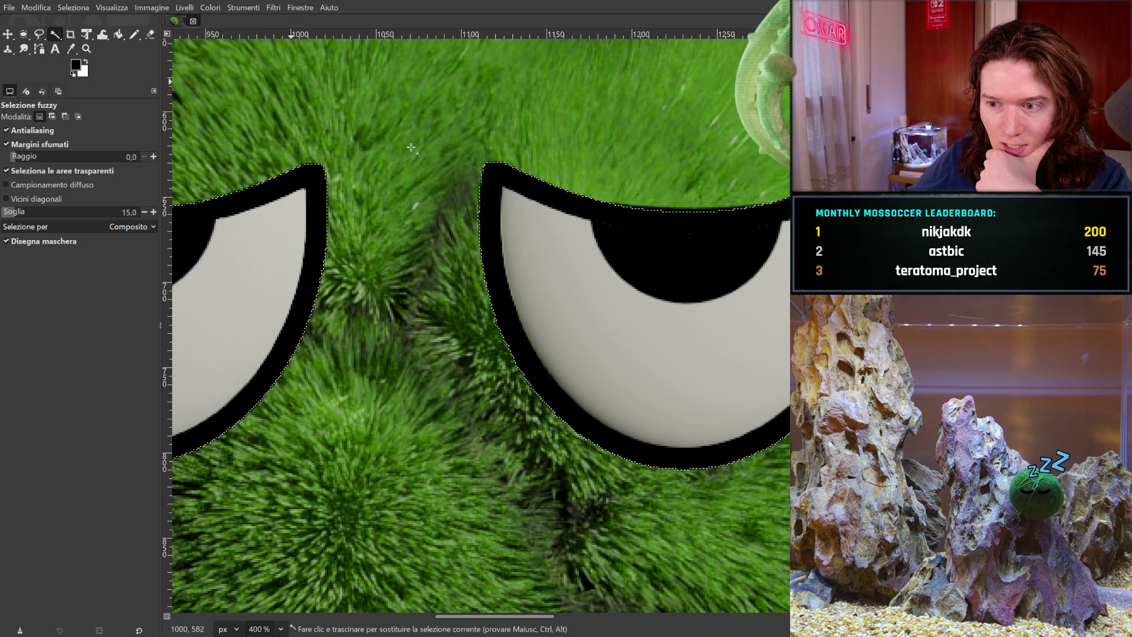
key("ctrl+x")
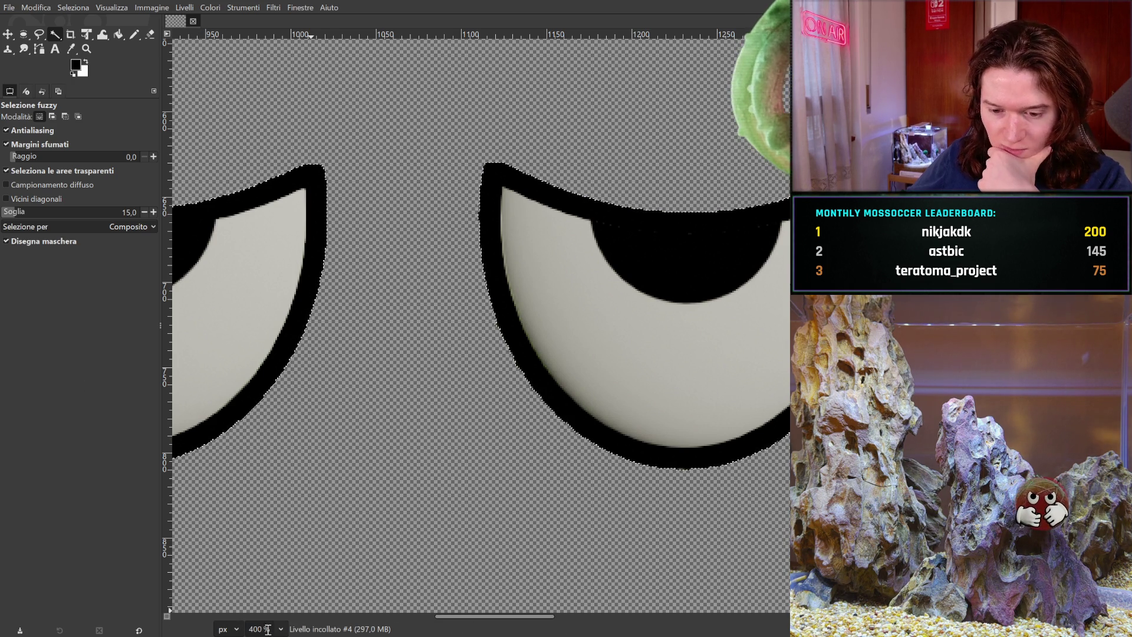
Step: Zoom out to the full image and paste the lower-eyelid moss-ball screenshot as a new layer
key("2")
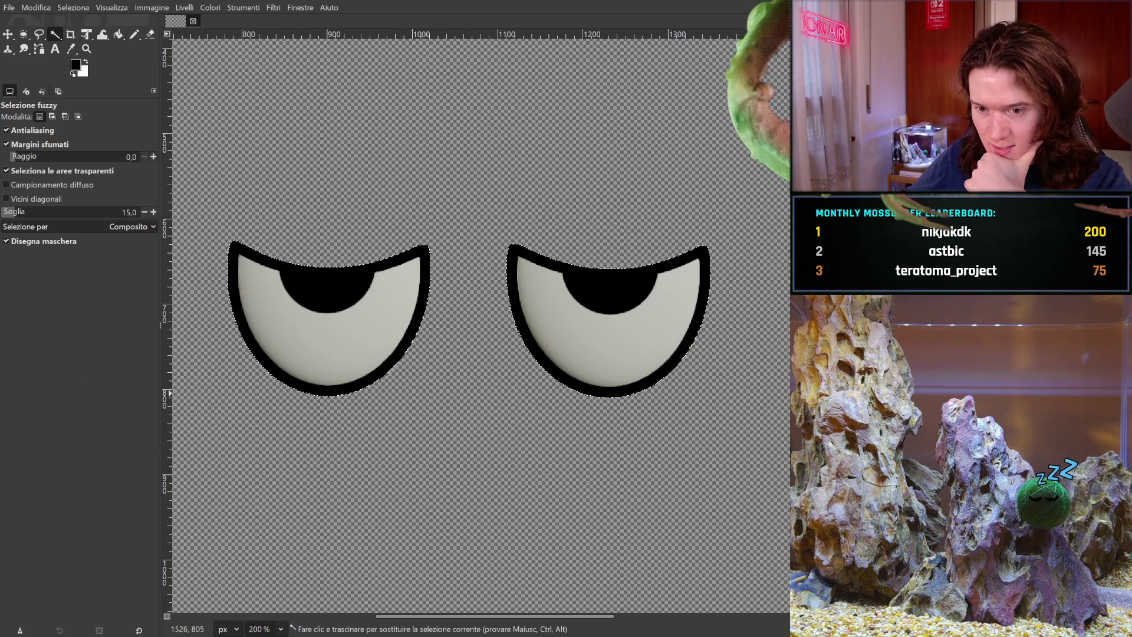
key("1")
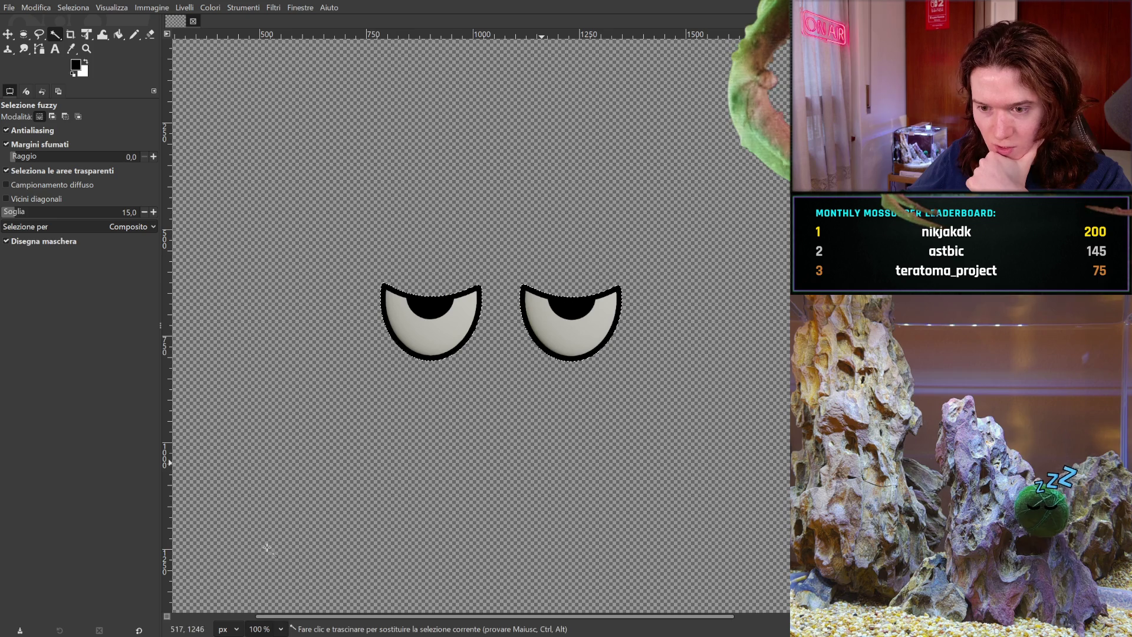
key("ctrl+v")
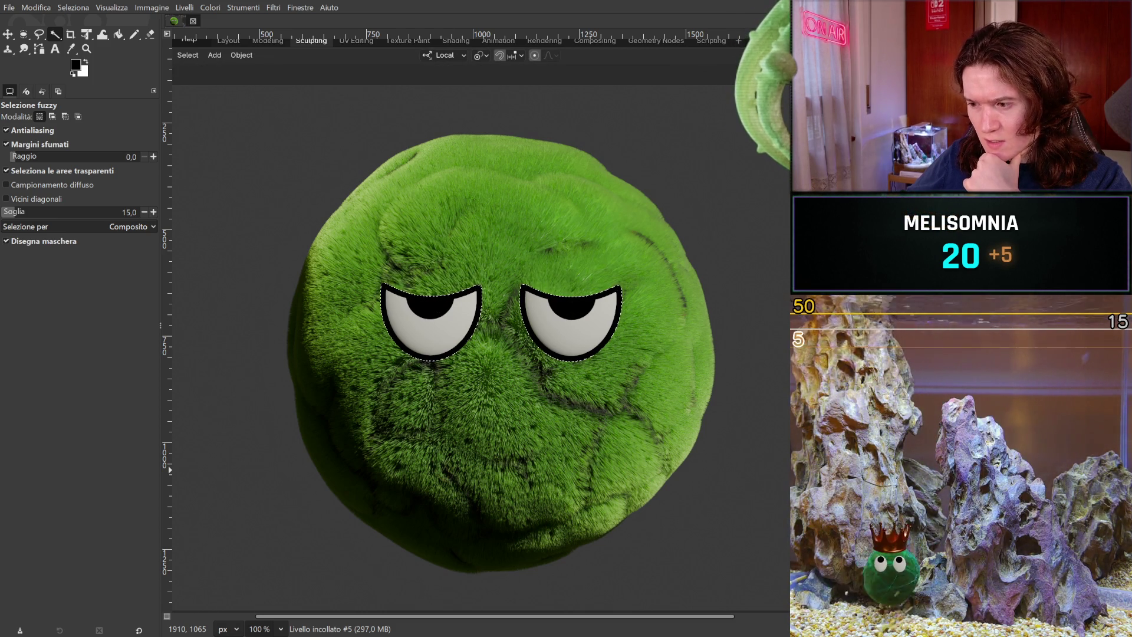
Step: Compare the lower- and higher-eyelid versions, make layer 'Livello incollato #4' active, and return to Blender
key("ctrl+z")
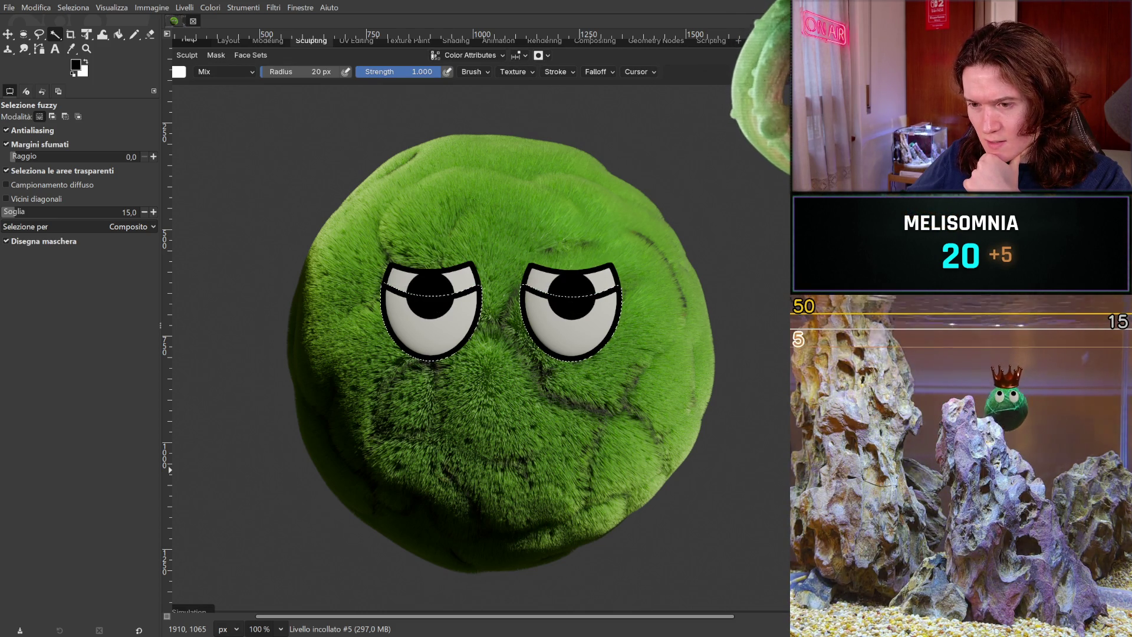
key("ctrl+y")
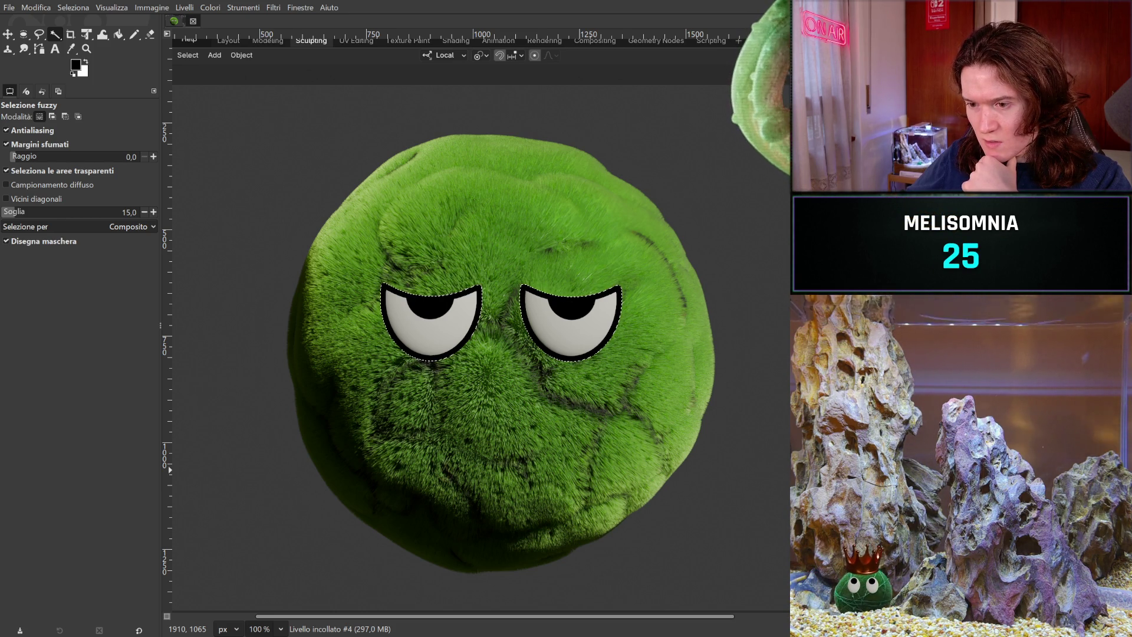
key("ctrl+z")
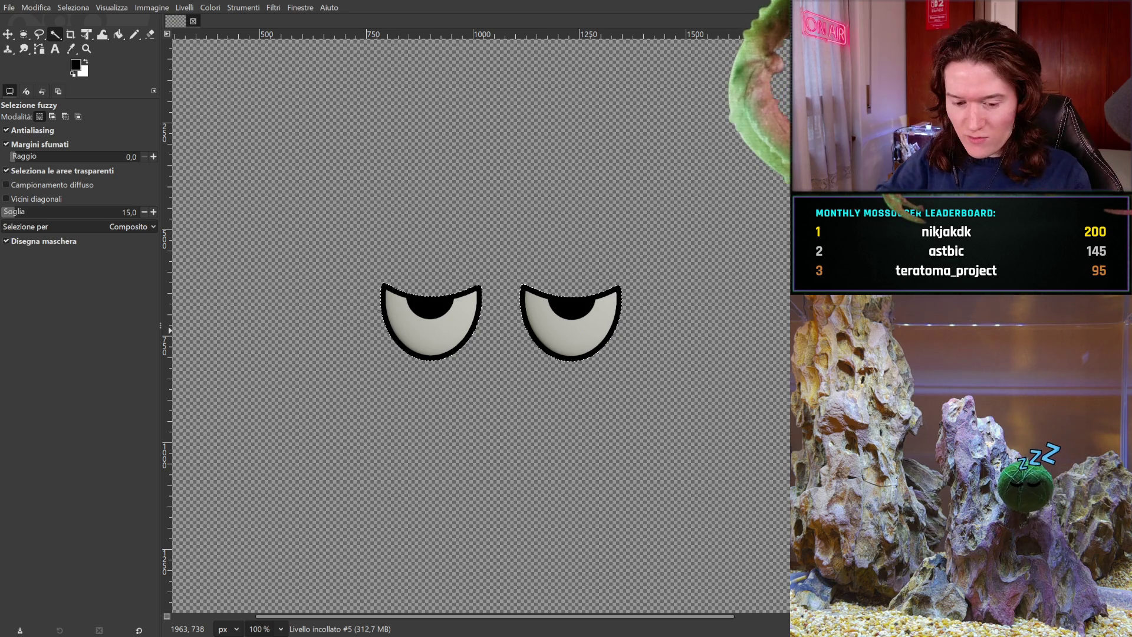
key("ctrl+z")
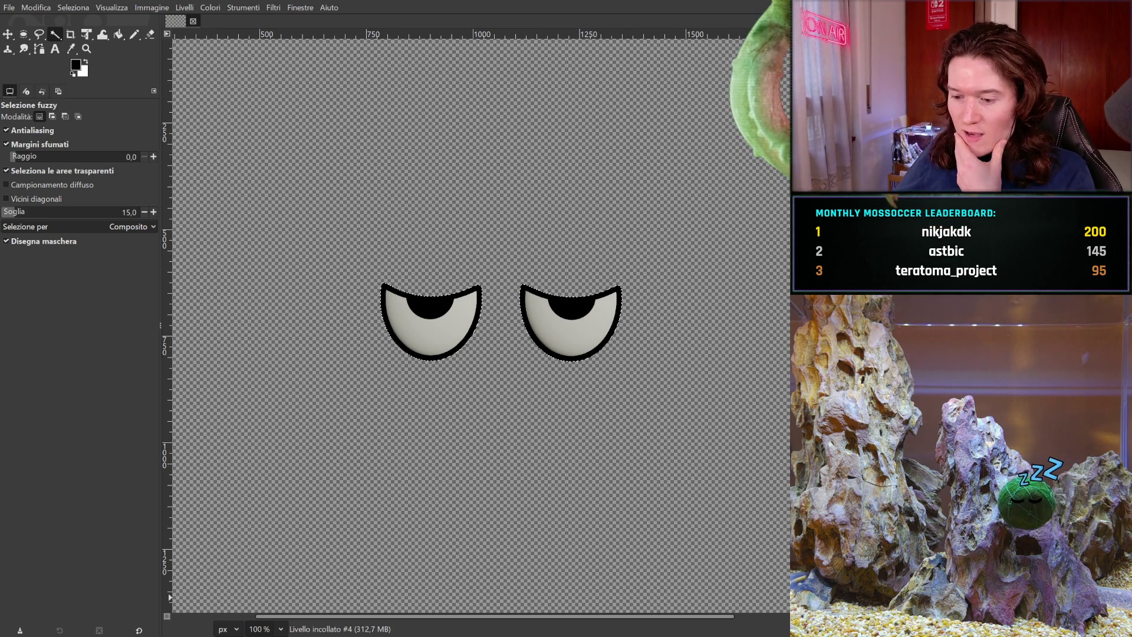
key("alt+Tab")
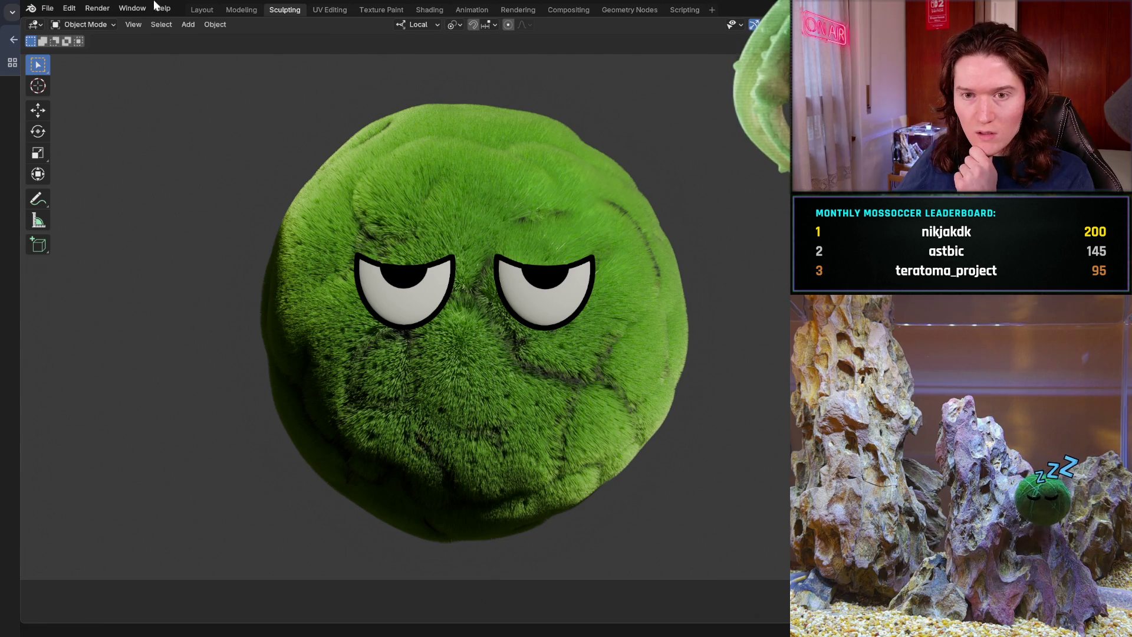
Step: Switch to the Layout workspace to see the grey camera view with the timeline
left_click(202, 10)
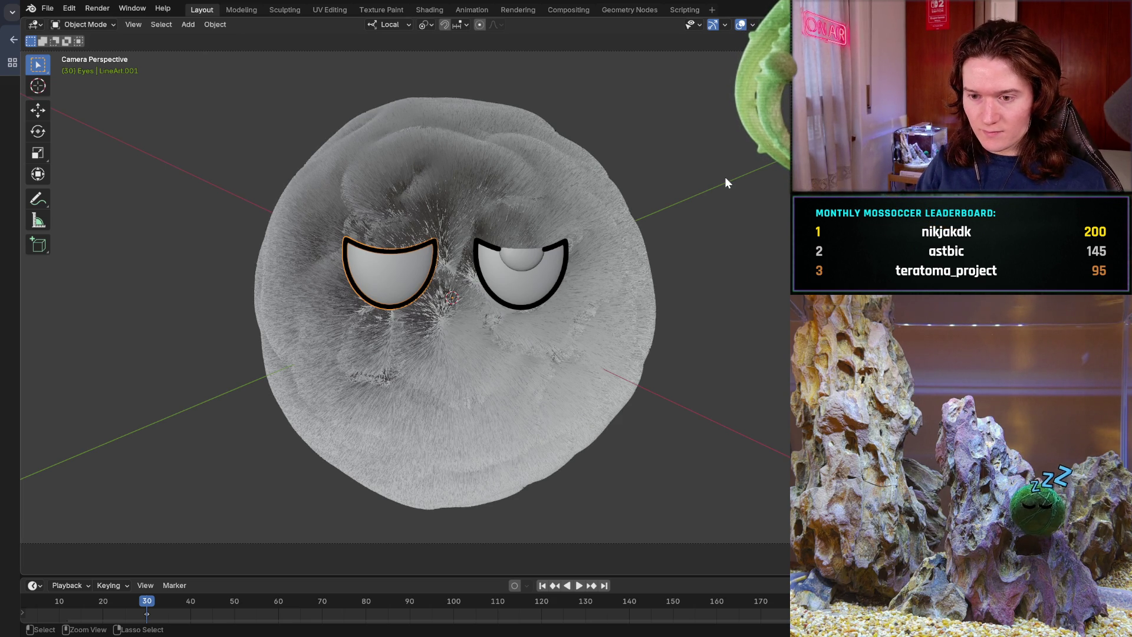
Step: Hide LineArt.001, unhide both eye-cutting spheres and the full pupils, and select the sclera and pupils
key("ctrl+z")
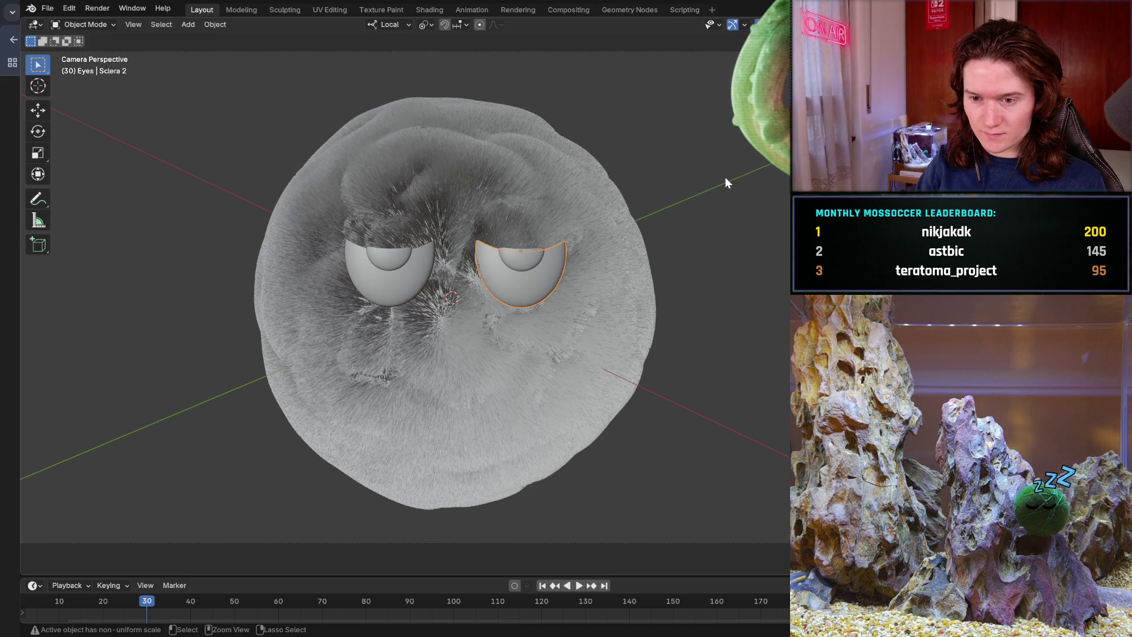
key("ctrl+z")
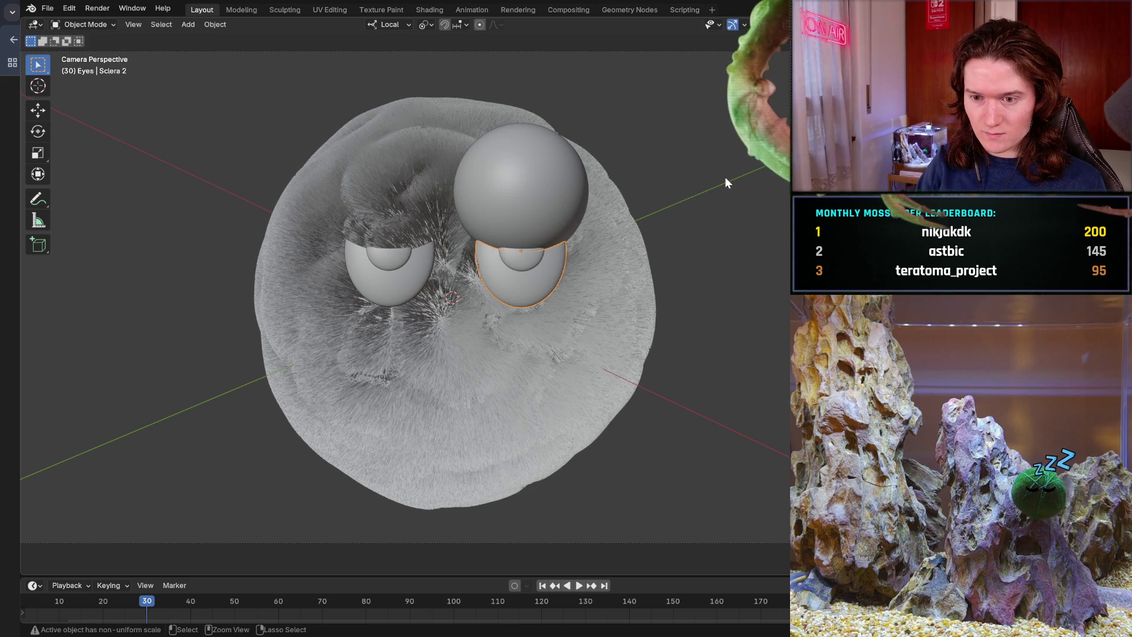
key("ctrl+z")
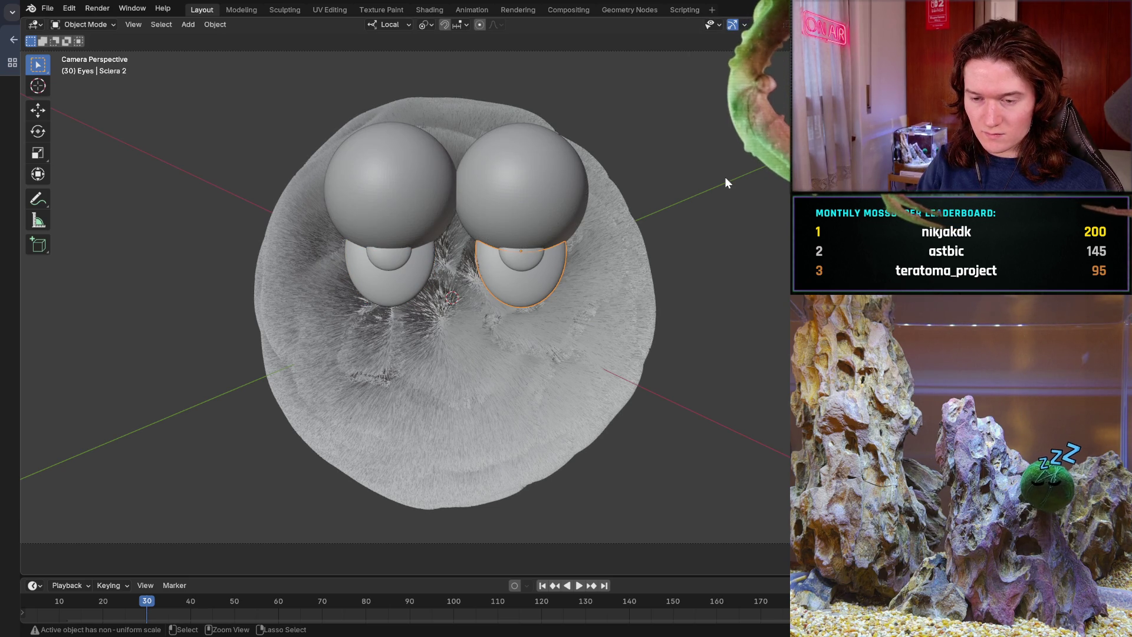
key("ctrl+z")
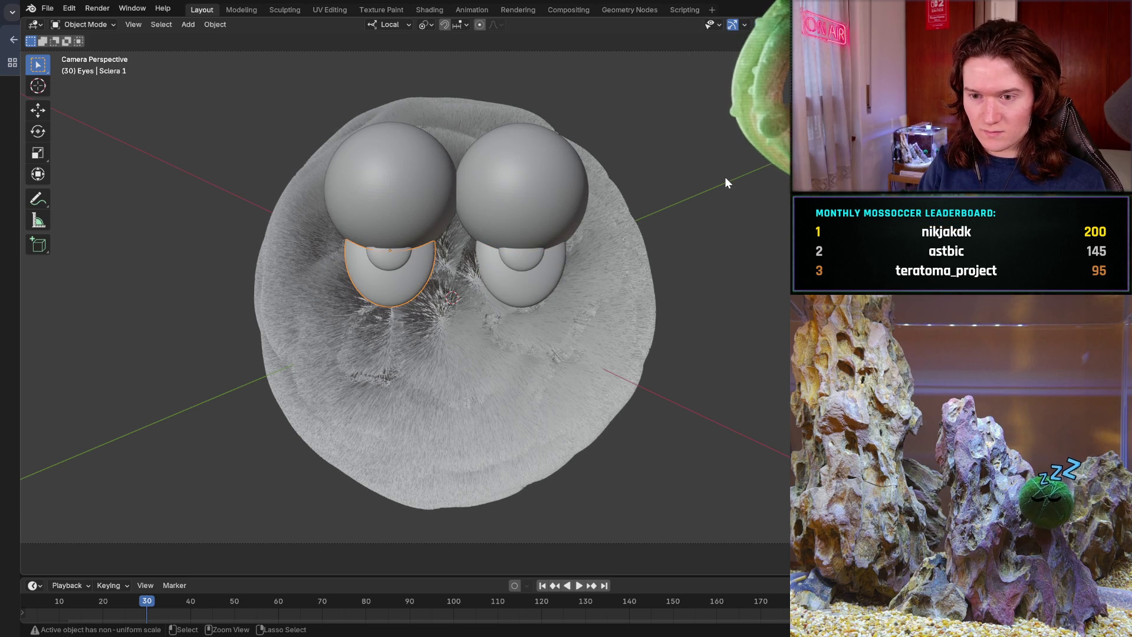
key("ctrl+z")
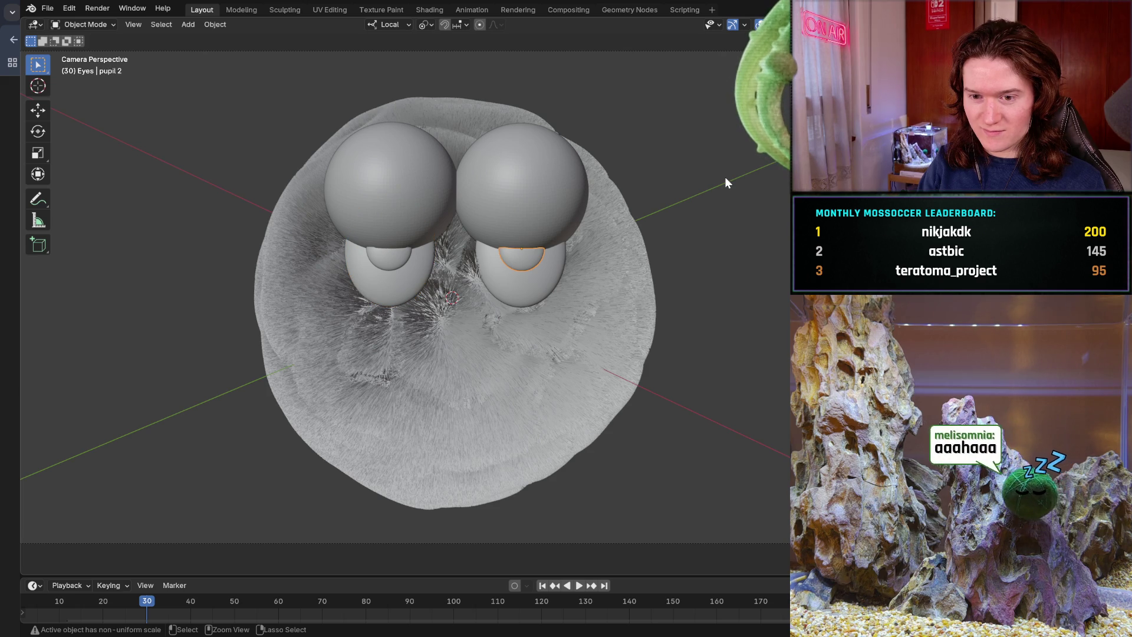
key("ctrl+z")
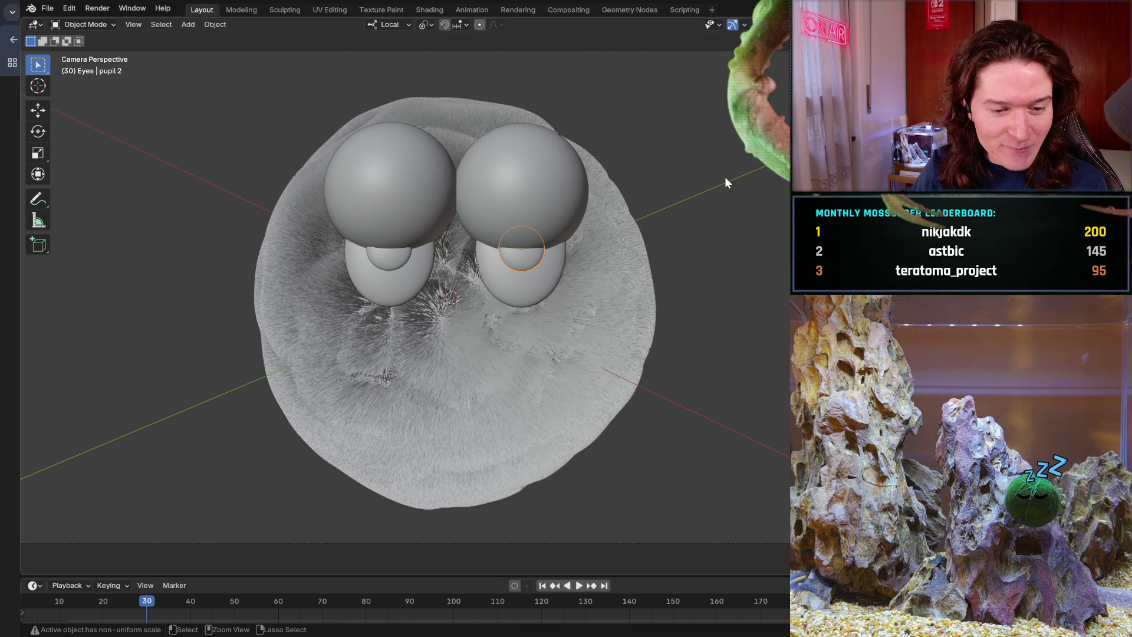
key("ctrl+z")
key("ctrl+z")
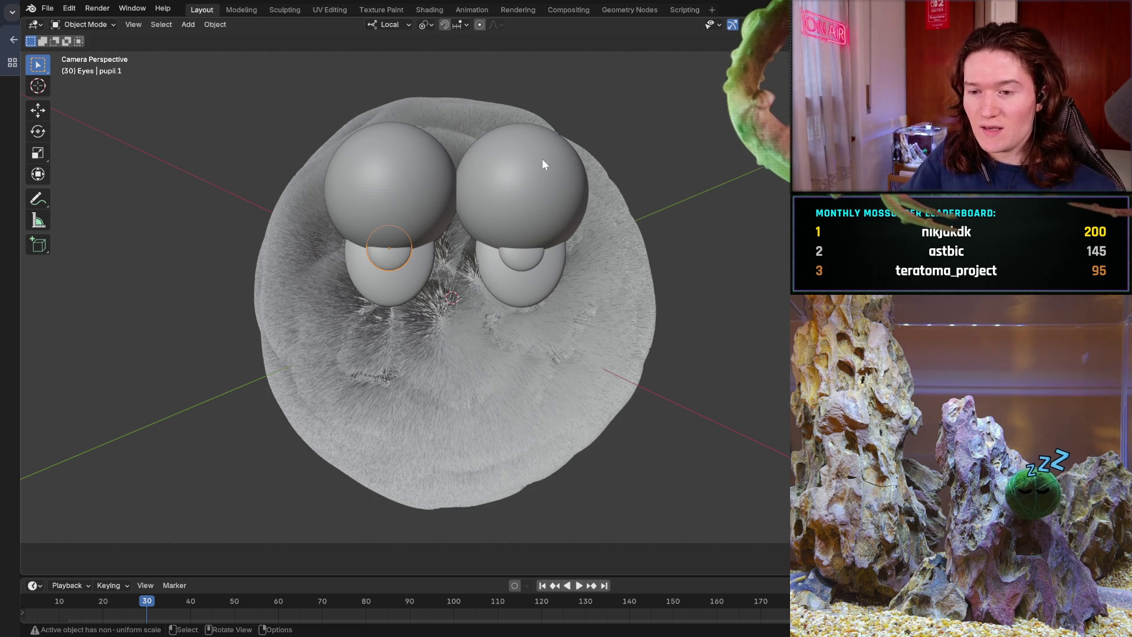
Step: Move both eye-cutting spheres down so they cap the tops of the eyes
left_click(507, 162)
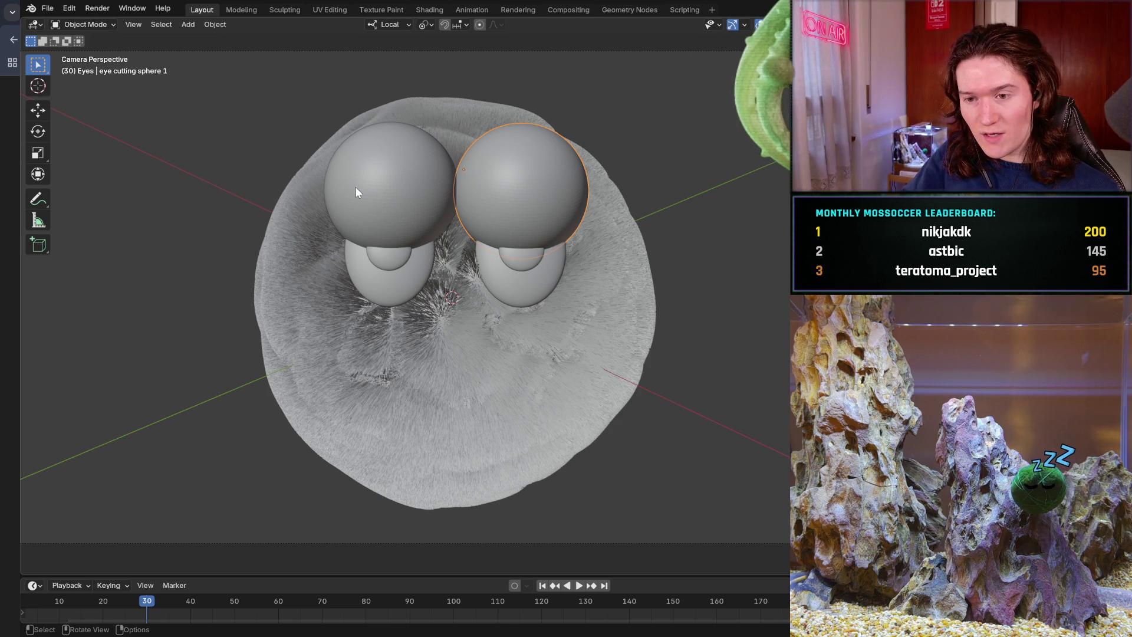
left_click(396, 203, "shift")
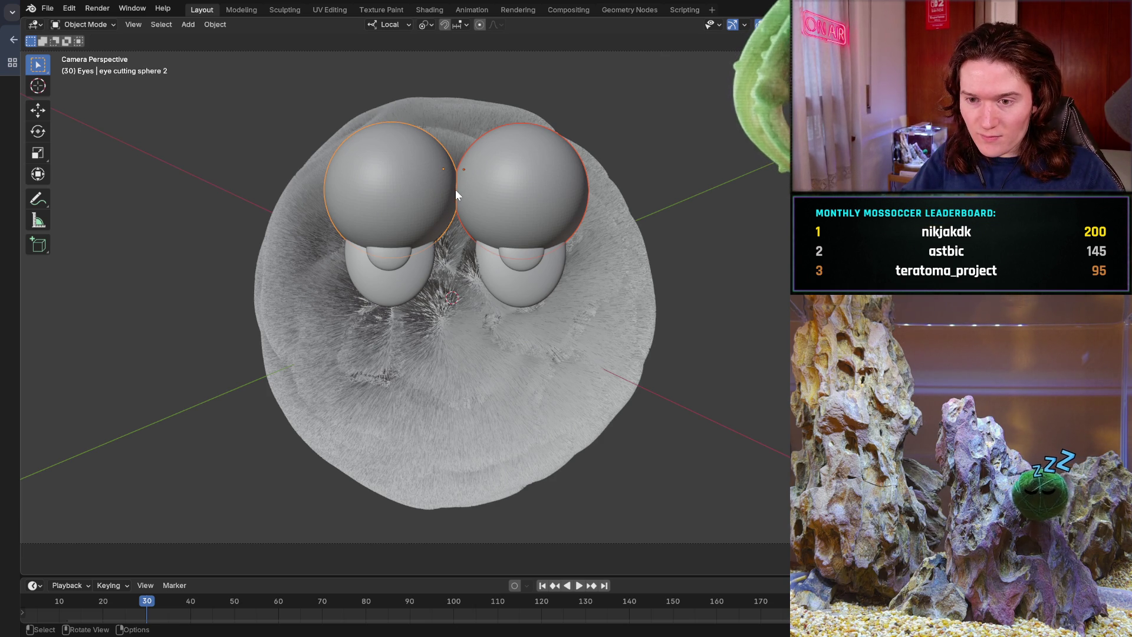
key("g")
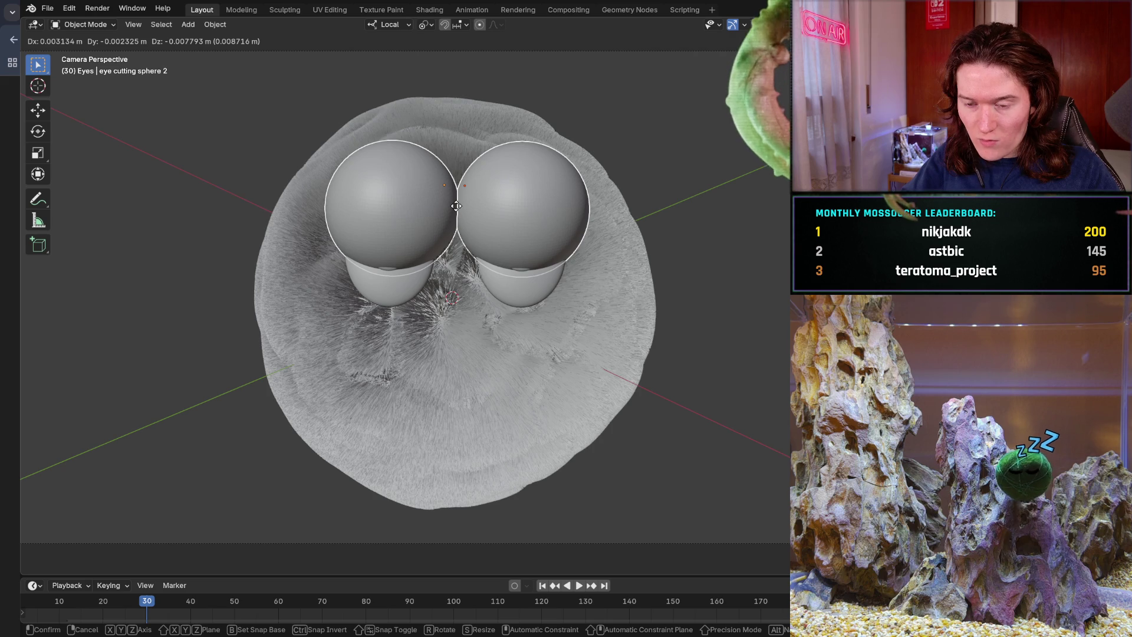
left_click(457, 213)
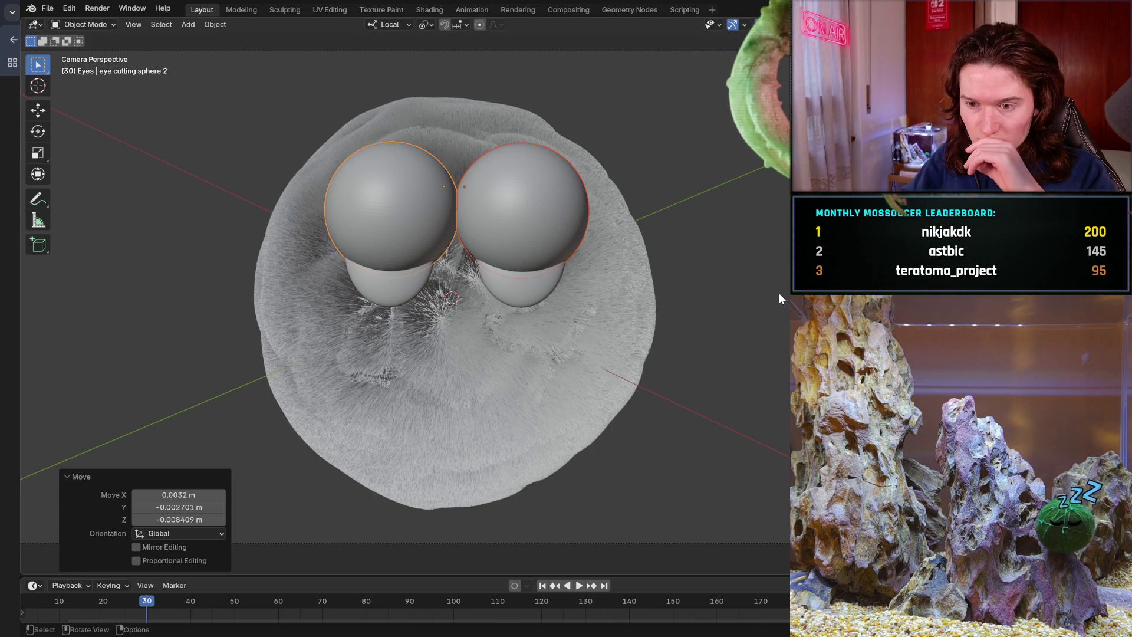
Step: Fine-tune the left eye-cutting sphere's position over its eye
left_click(391, 198)
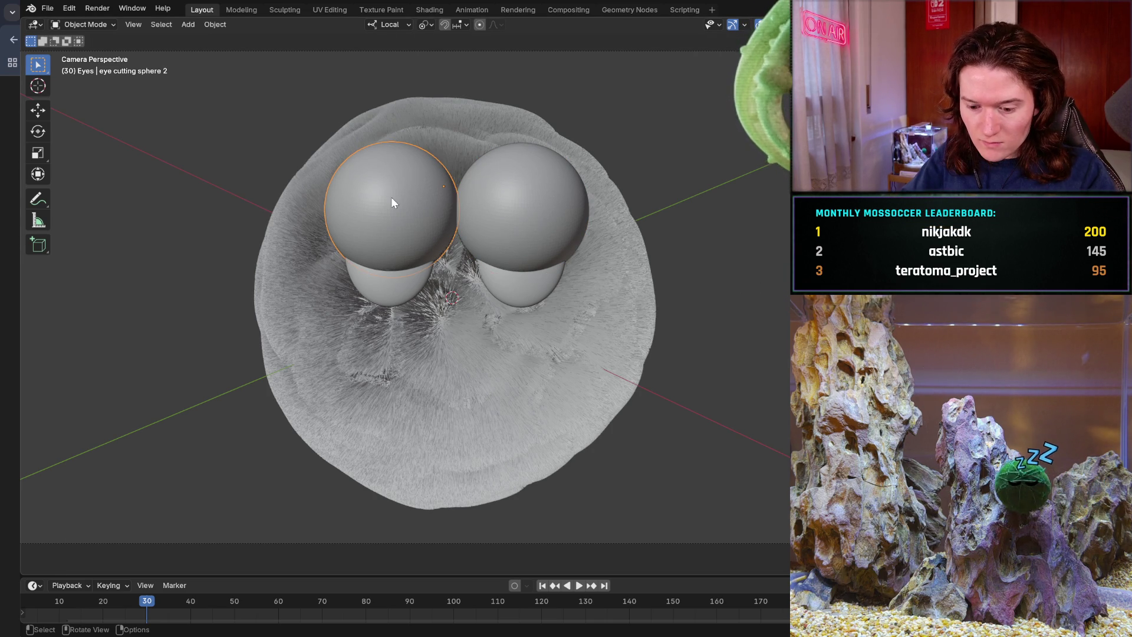
key("g")
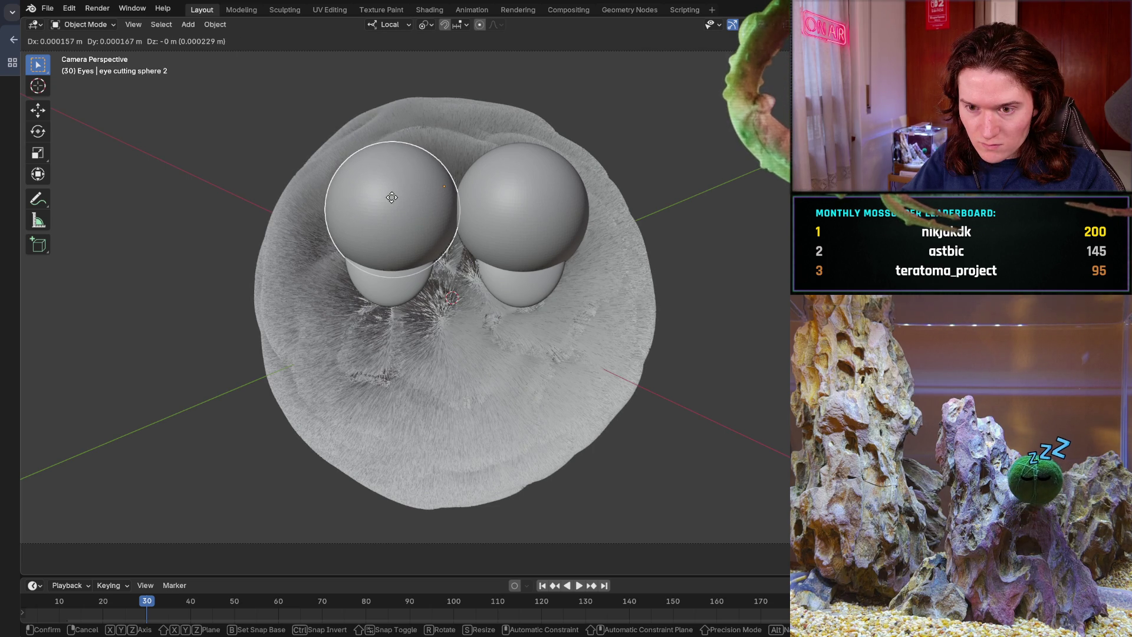
left_click(390, 200)
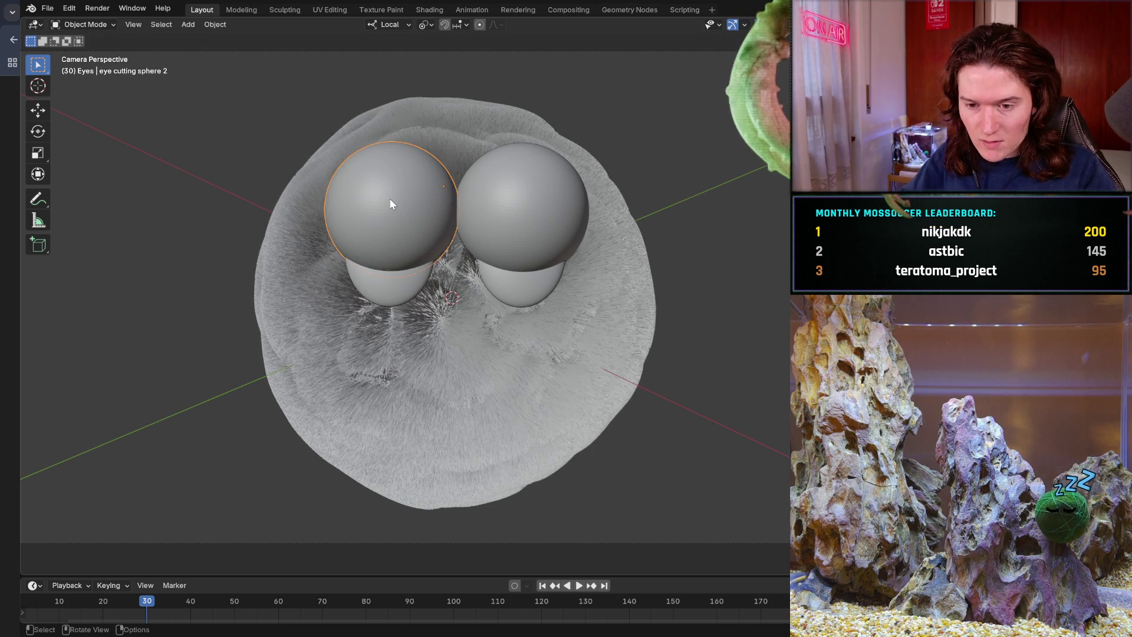
key("g")
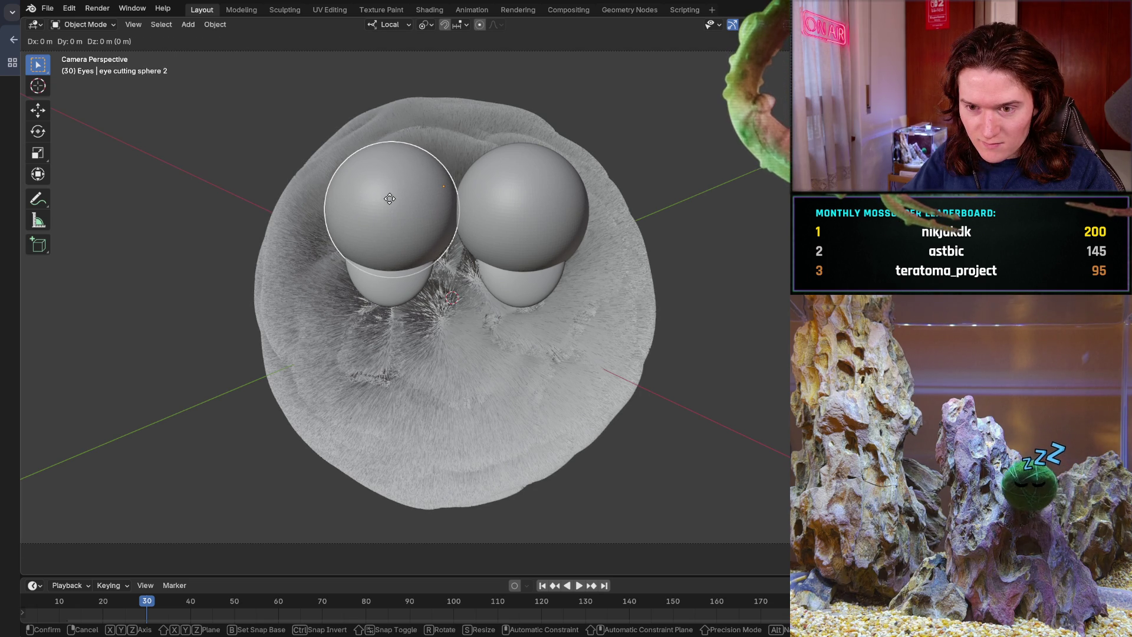
left_click(389, 199)
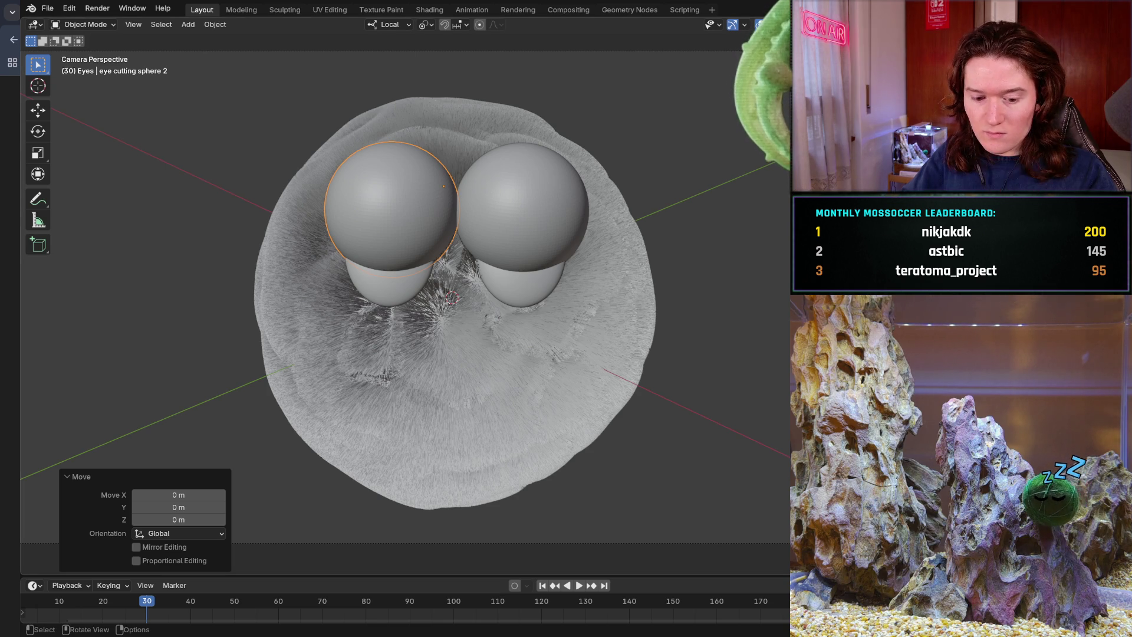
Step: Undo the last change, then nudge eye cutting sphere 2 down over the left eye in three small moves
key("ctrl+z")
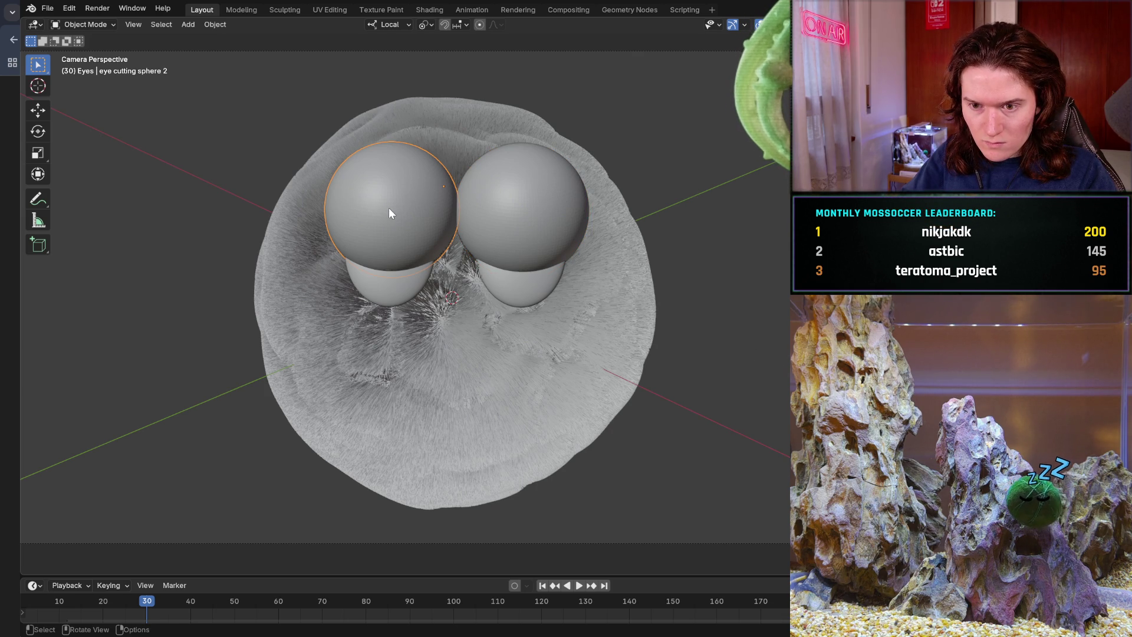
key("g")
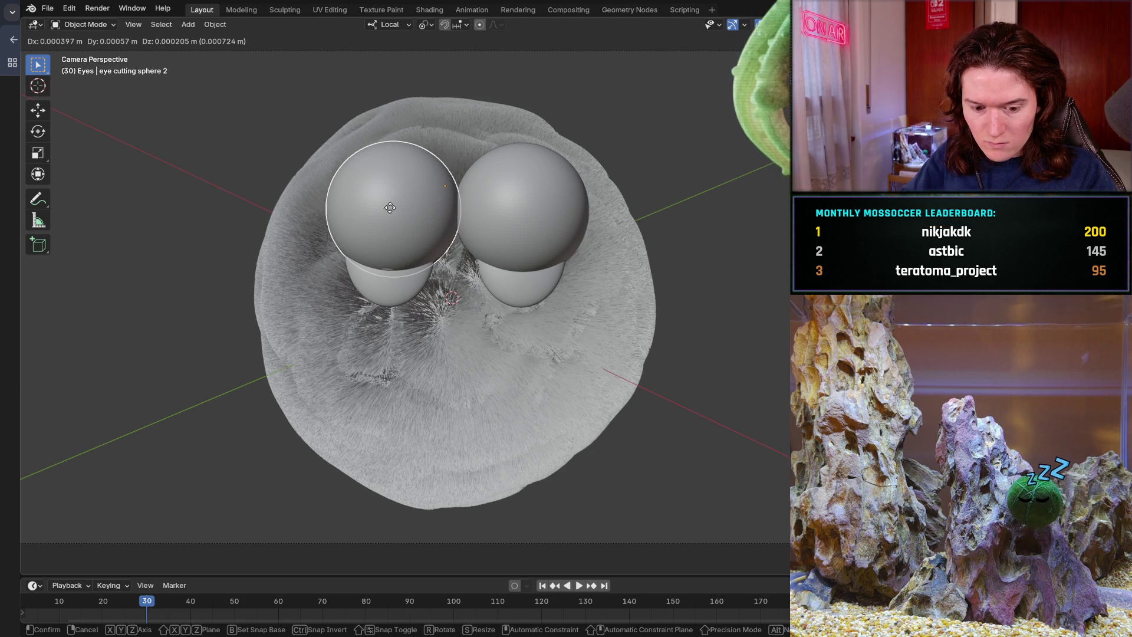
left_click(389, 207)
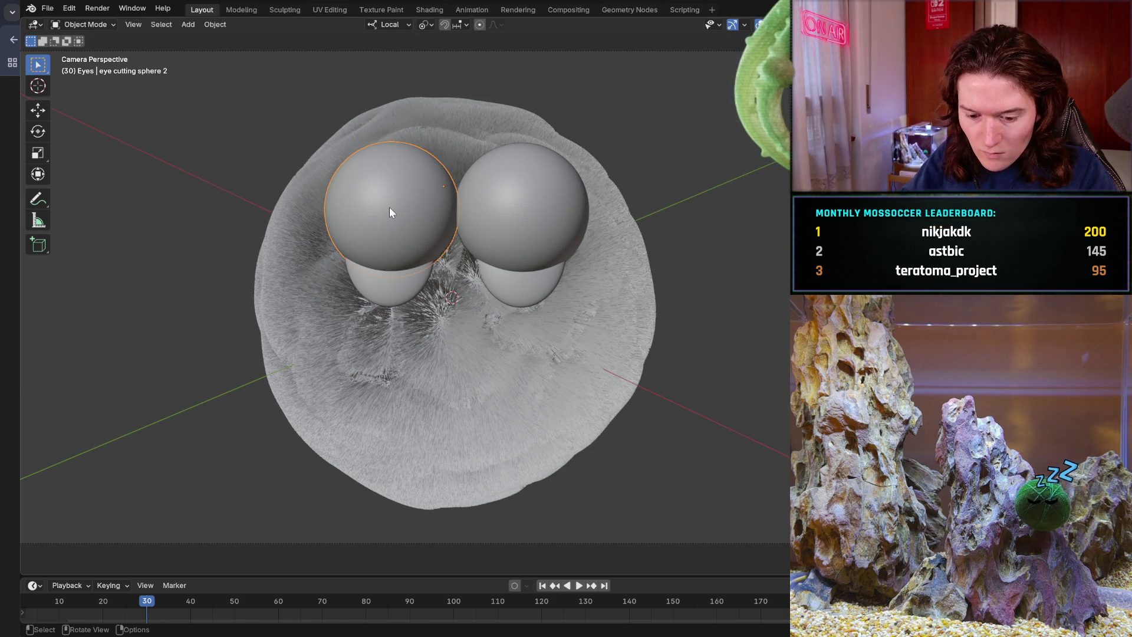
key("g")
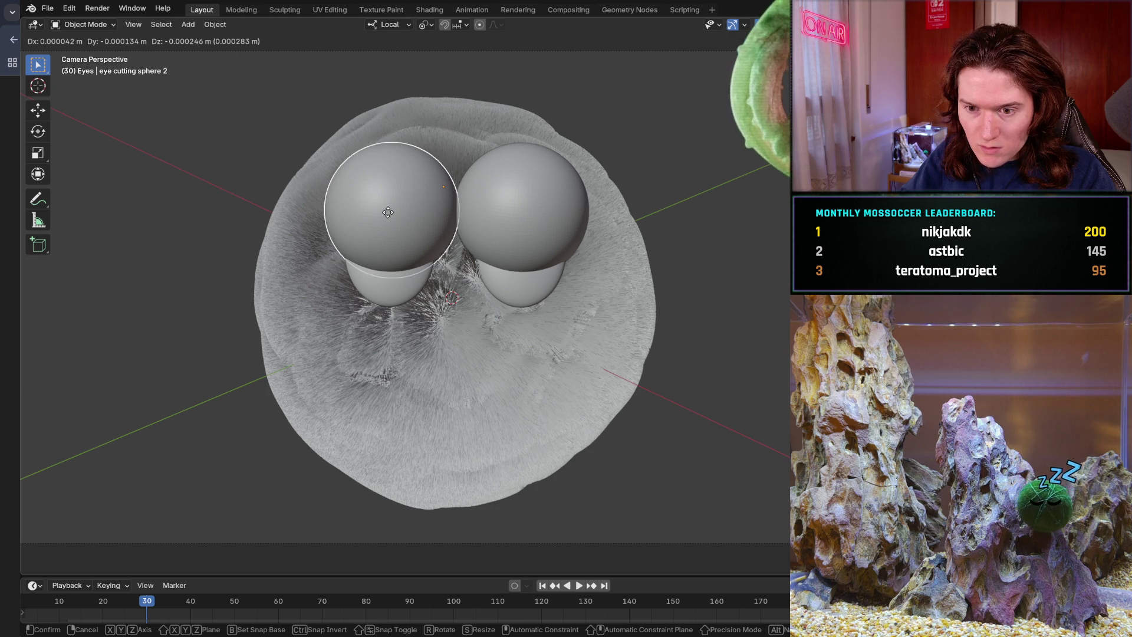
left_click(388, 212)
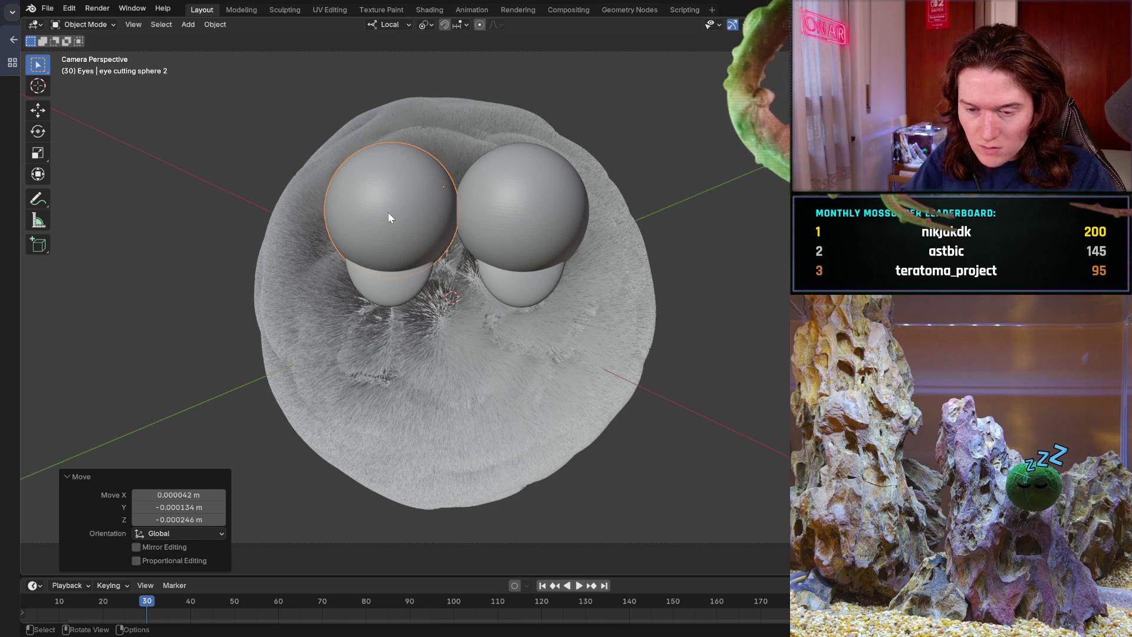
left_click(388, 213)
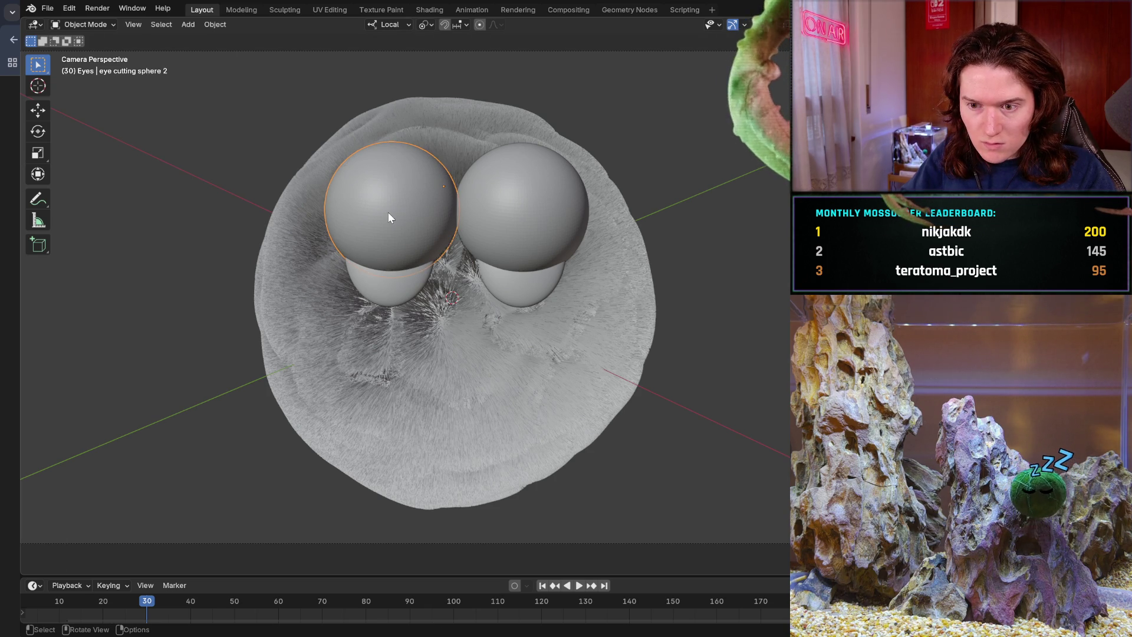
key("shift")
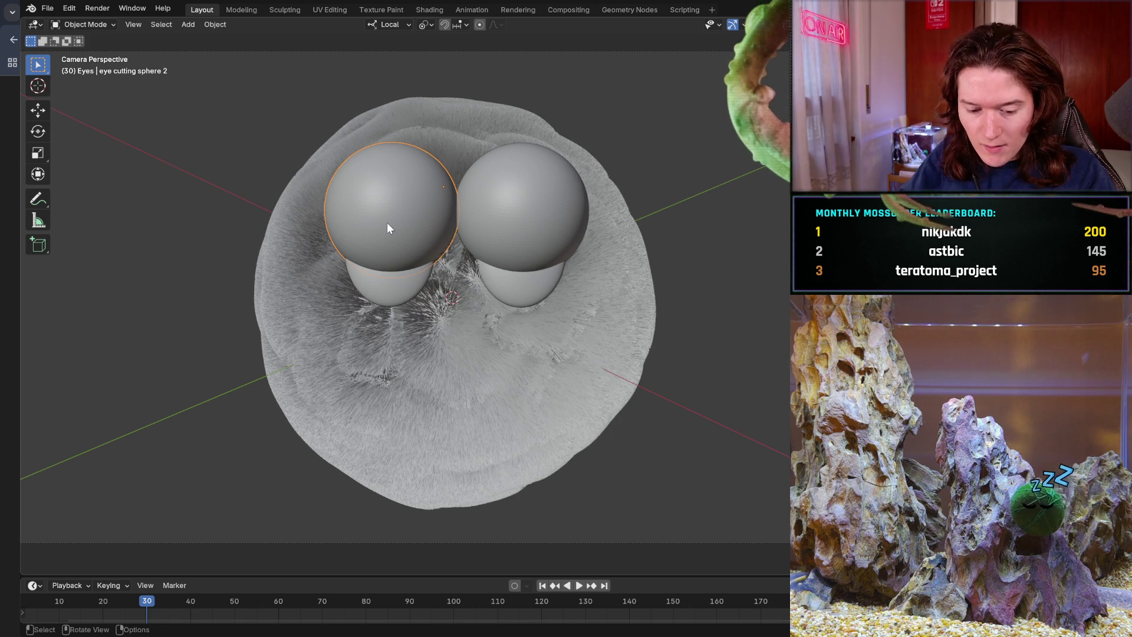
key("g")
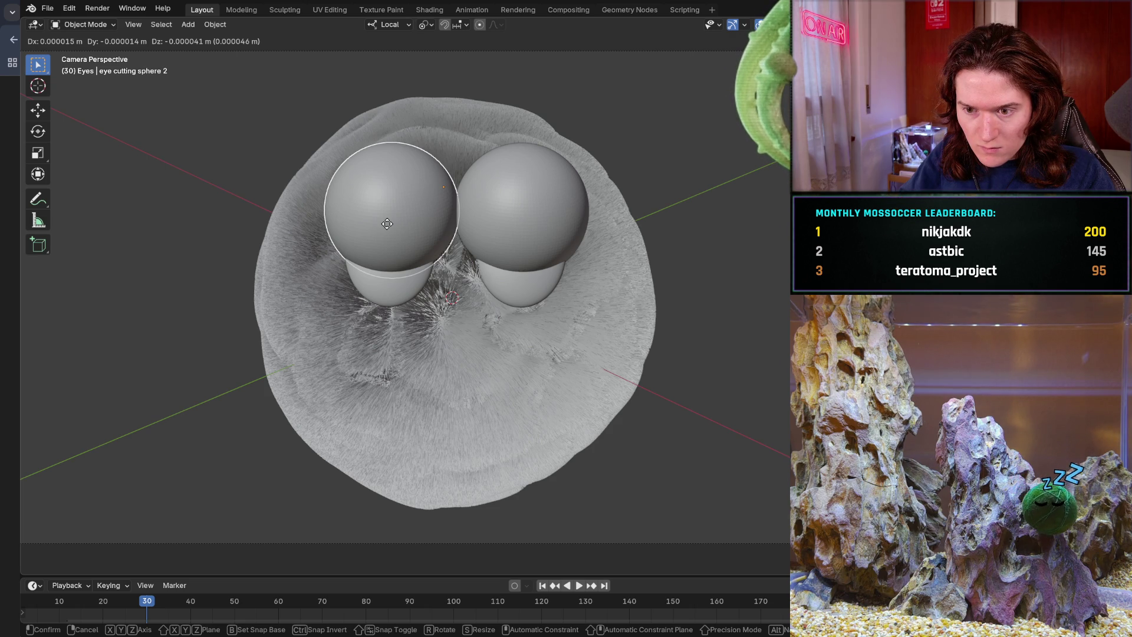
left_click(387, 224)
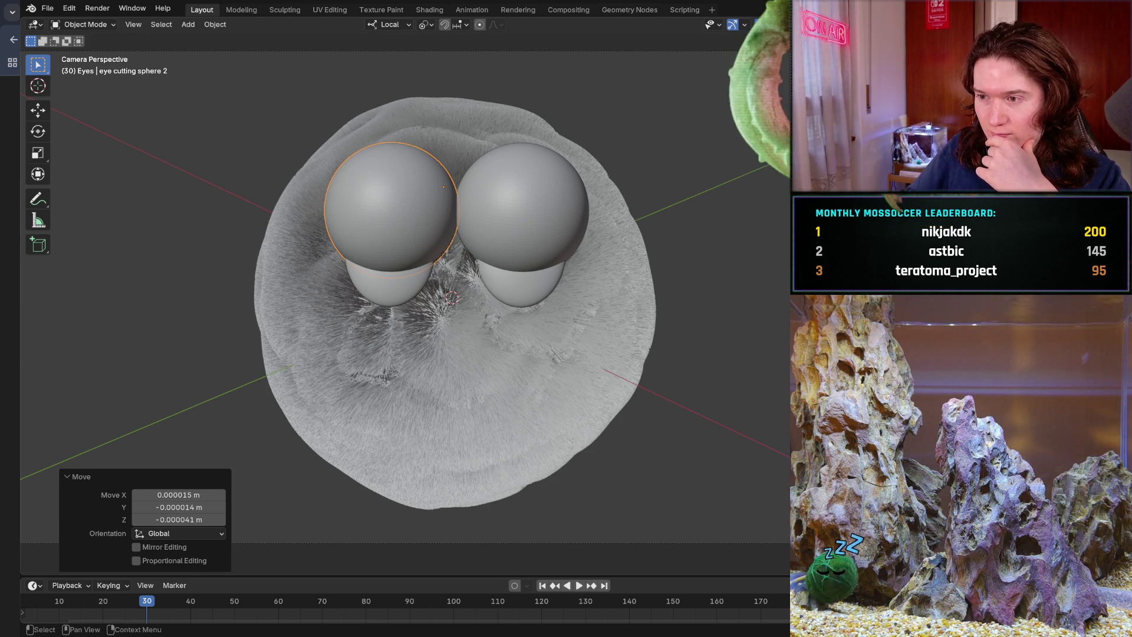
Step: Select the right pupil and the left eye's sclera to prepare for adding line art
left_click(521, 249)
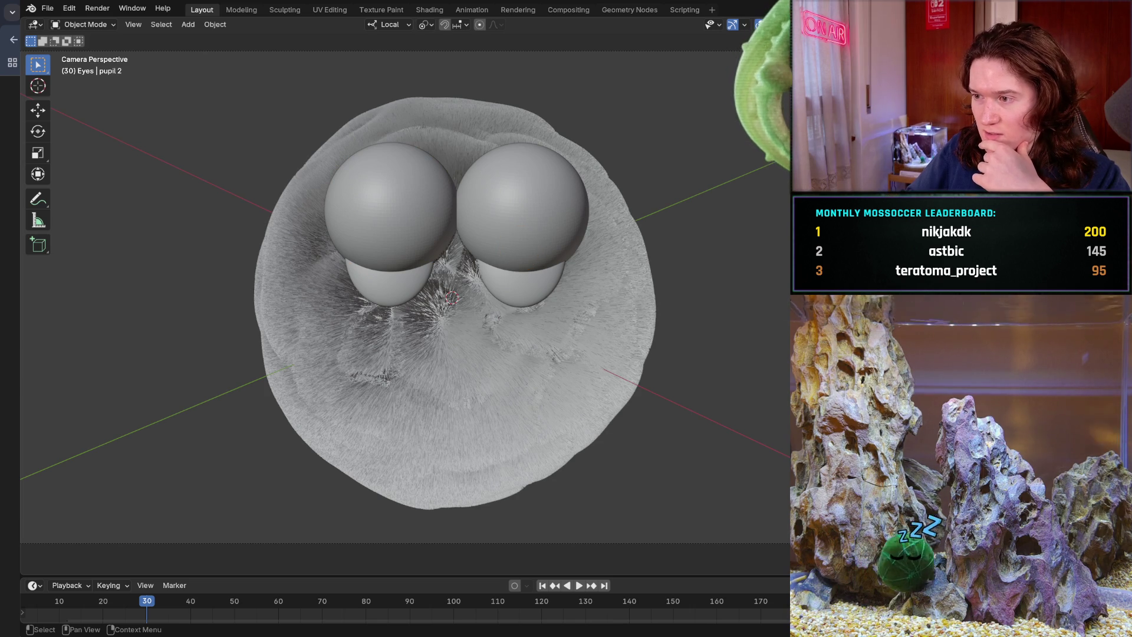
left_click(389, 287)
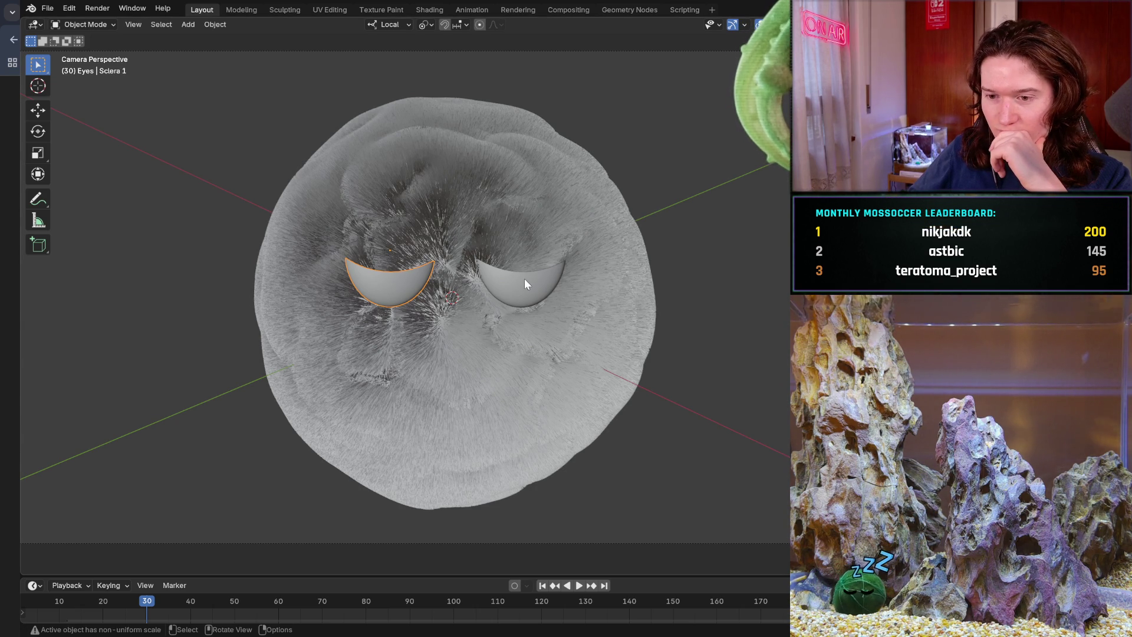
left_click(188, 25)
Step: Add an Object Line Art grease pencil outline to each sclera and preview it in Sculpting
mouse_move(201, 125)
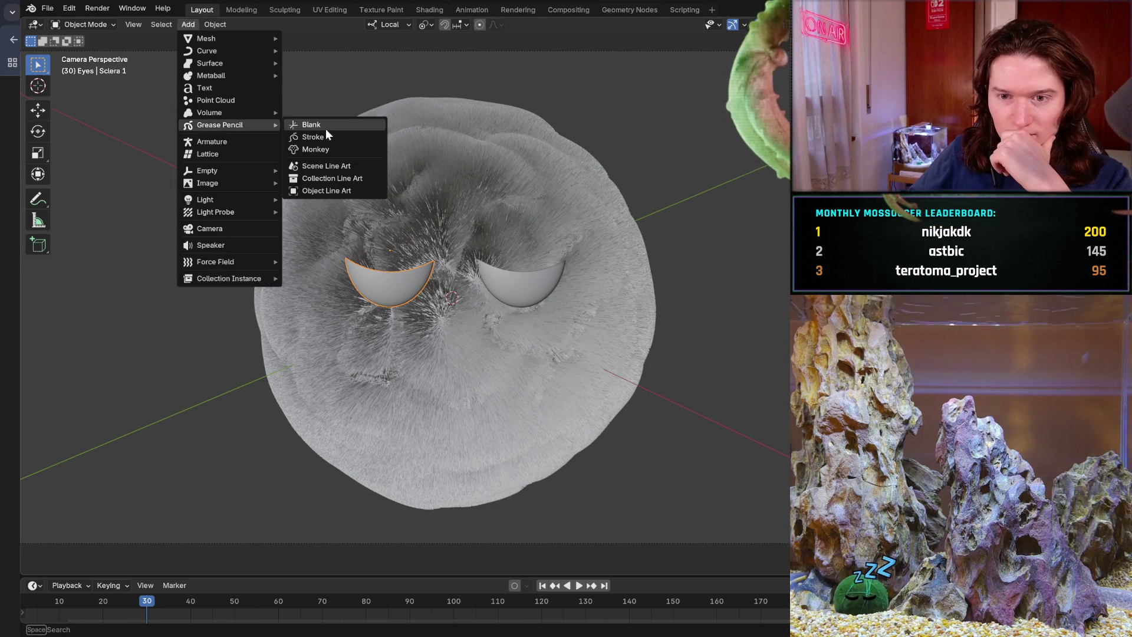
left_click(326, 191)
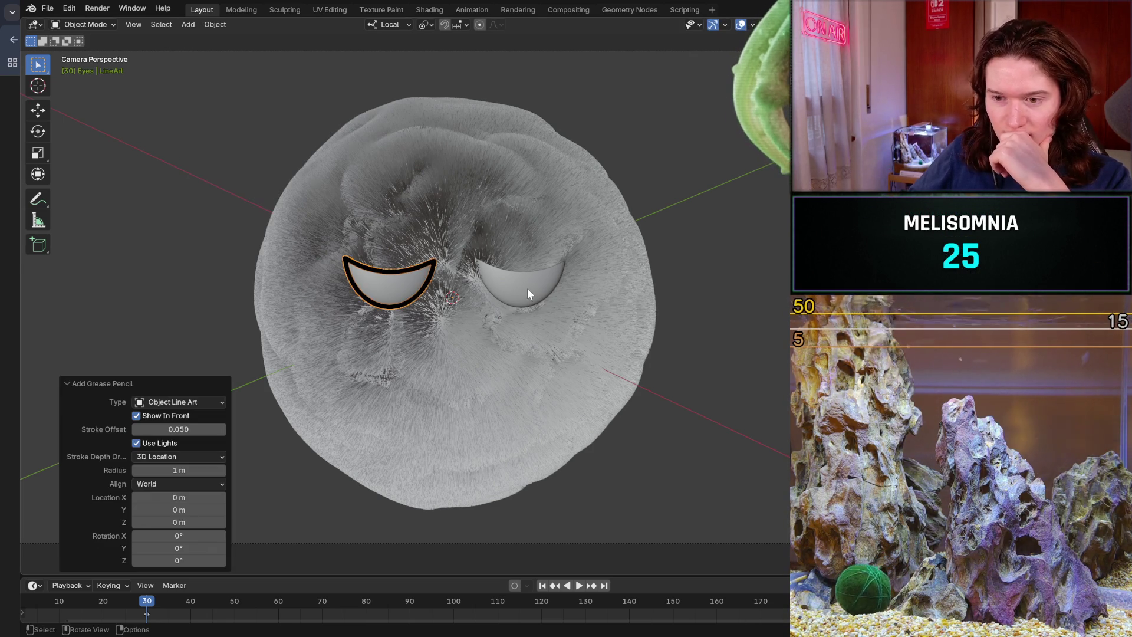
left_click(527, 290)
left_click(188, 25)
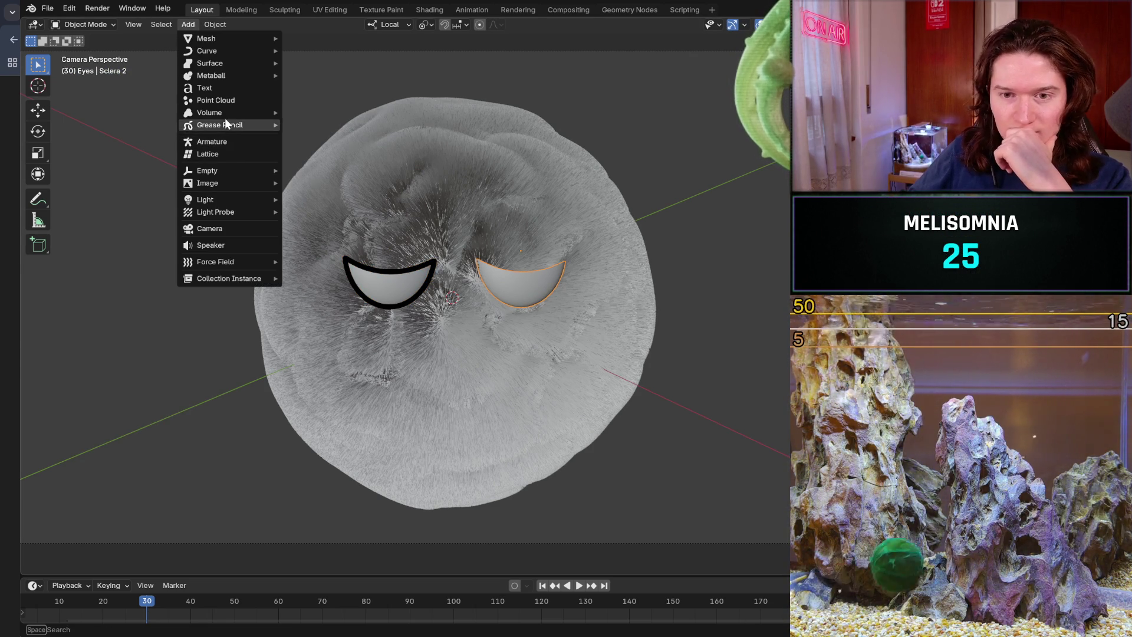
left_click(186, 24)
mouse_move(231, 124)
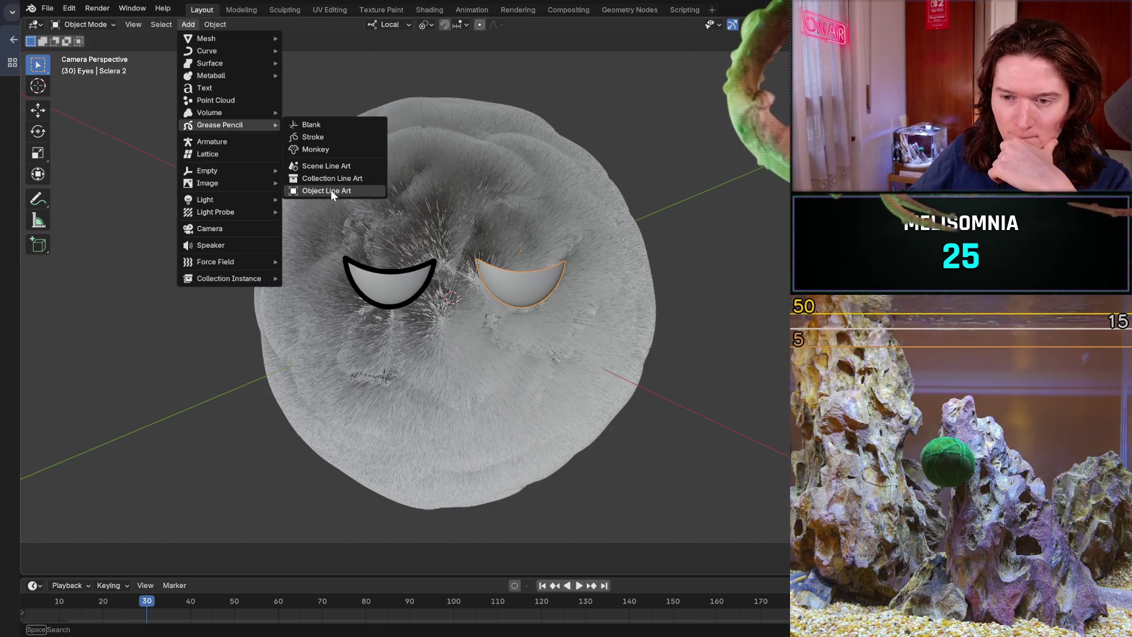
left_click(331, 189)
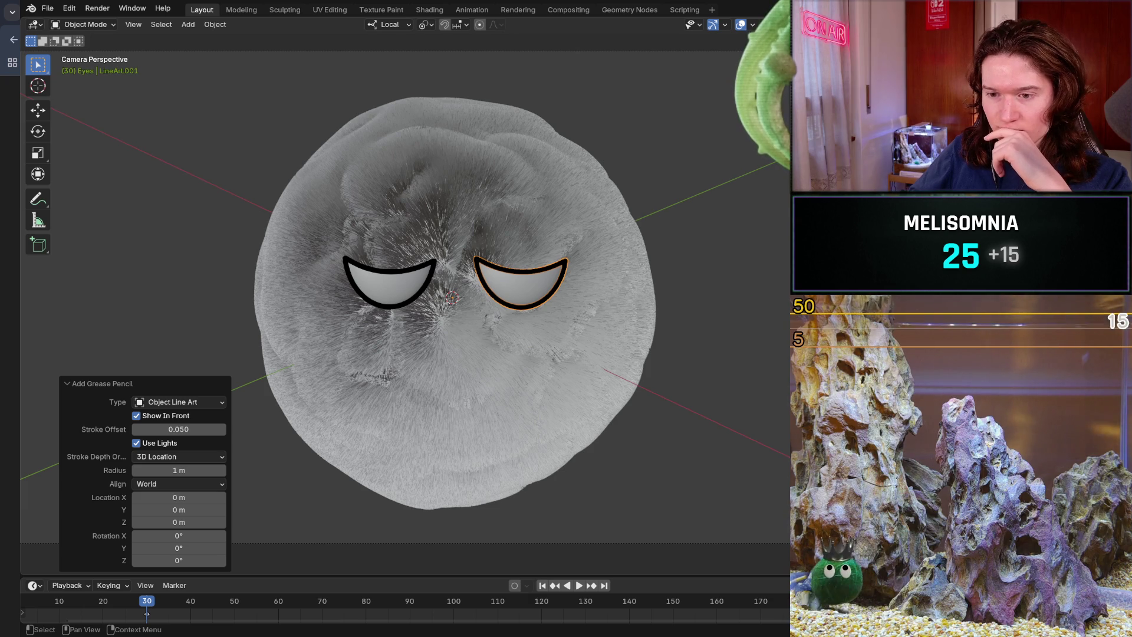
left_click(282, 9)
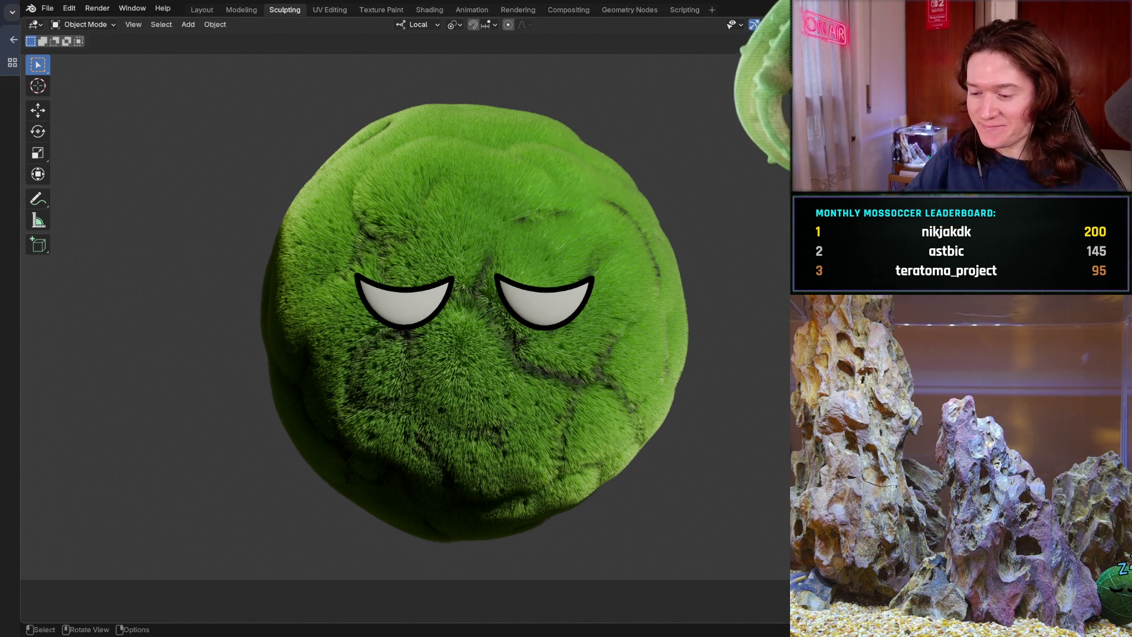
Step: In GIMP, delete the eye pixels inside the selection, move to the layer below, and deselect
key("alt+Tab")
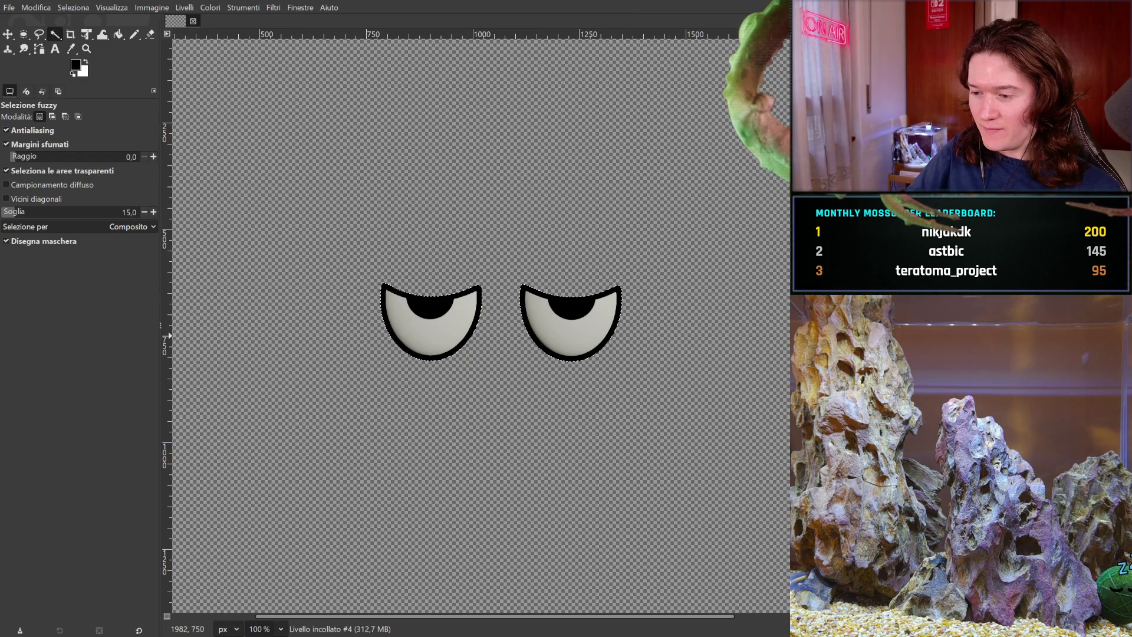
key("Delete")
key("Page_Down")
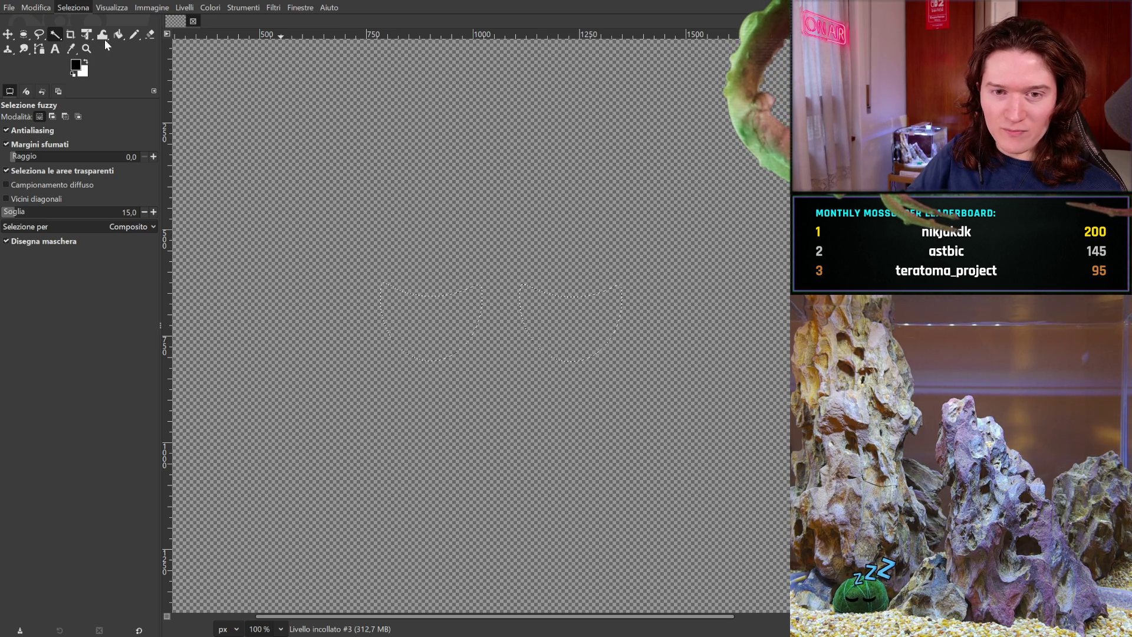
key("ctrl+shift+a")
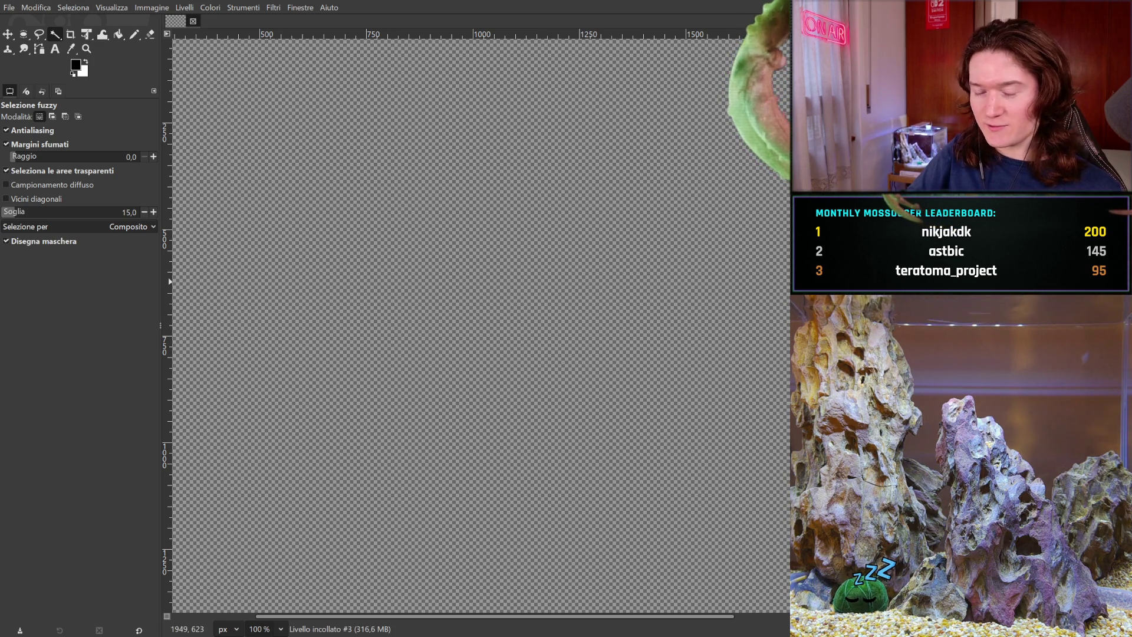
Step: Step back through undo to show the closed-eyed screenshot, then the angry open-eyed one
key("ctrl+z")
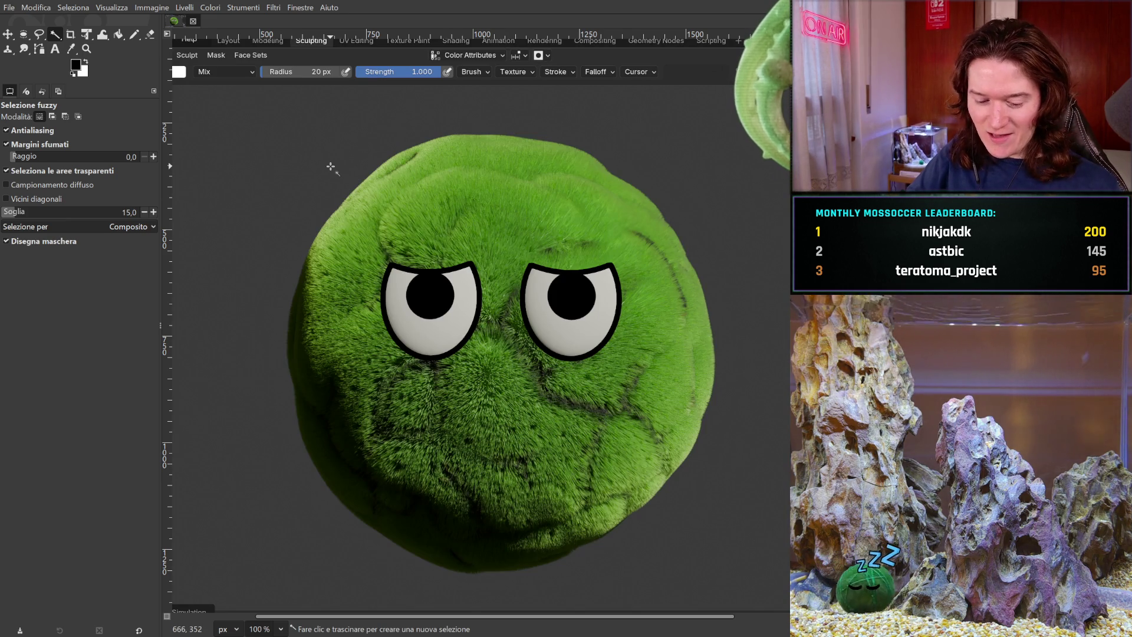
key("ctrl+z")
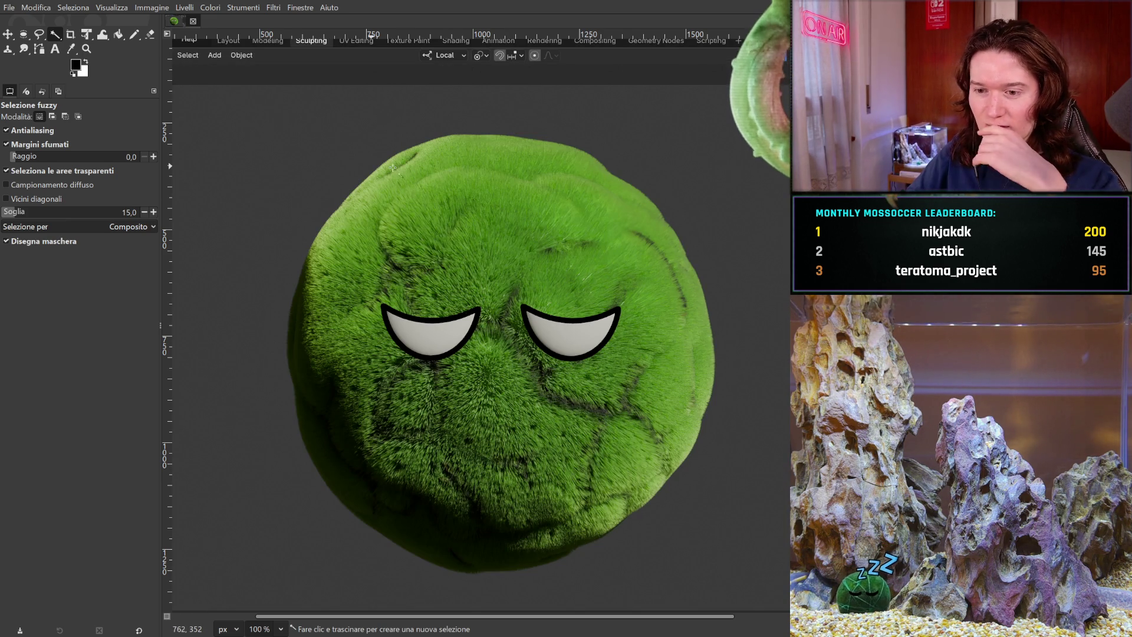
key("ctrl+z")
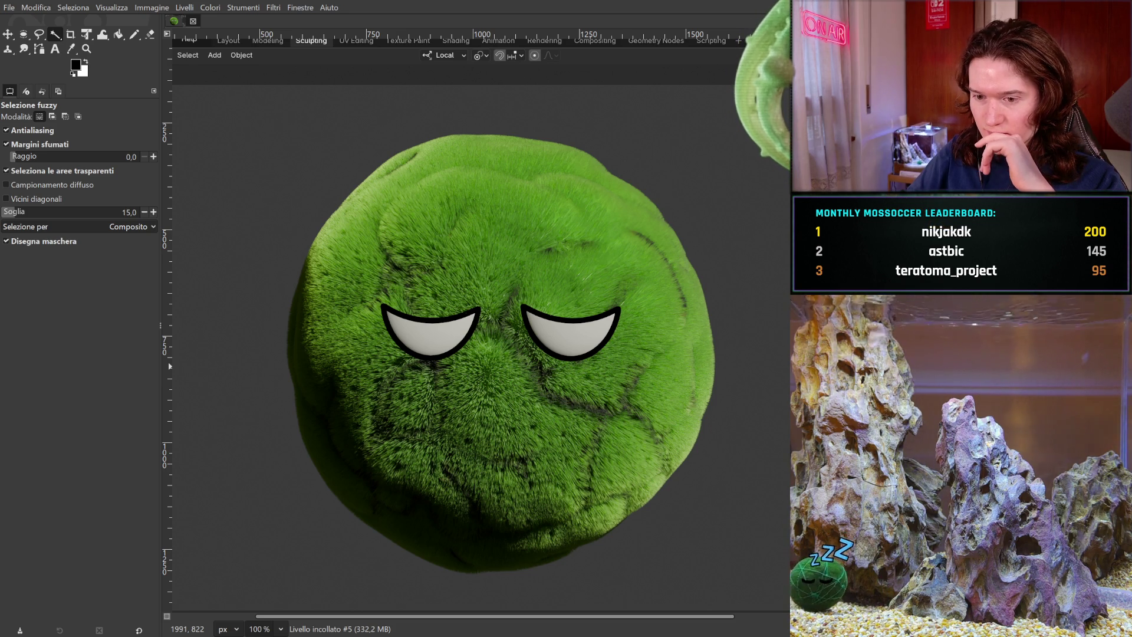
key("ctrl+z")
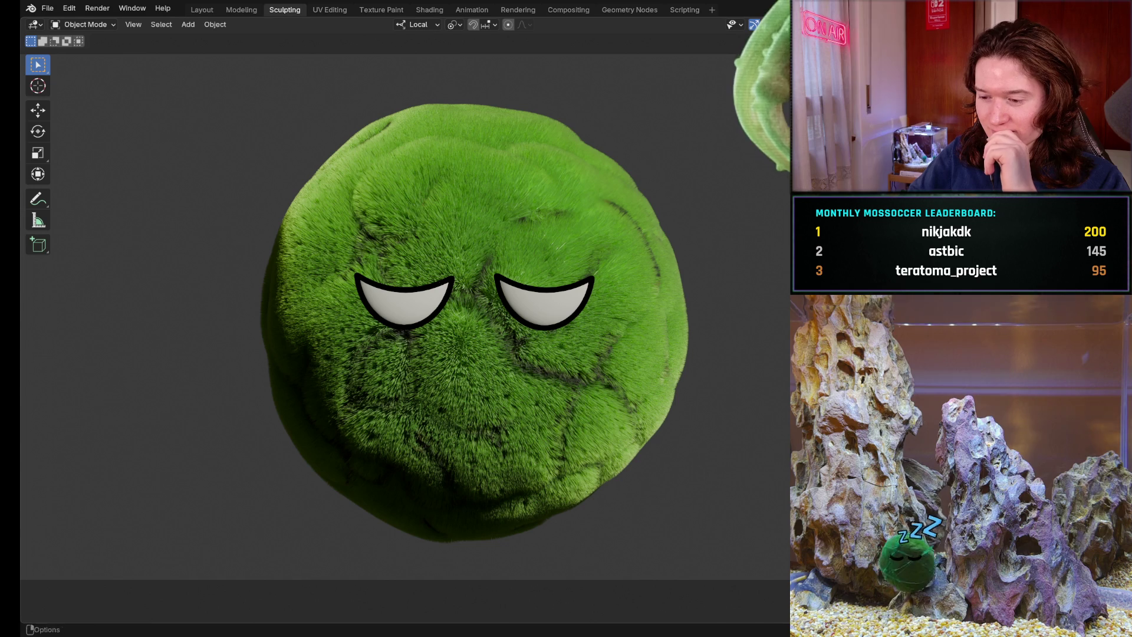
Step: Return to Blender's Layout workspace showing the mossball with its outlined sleepy eyes
left_click(203, 9)
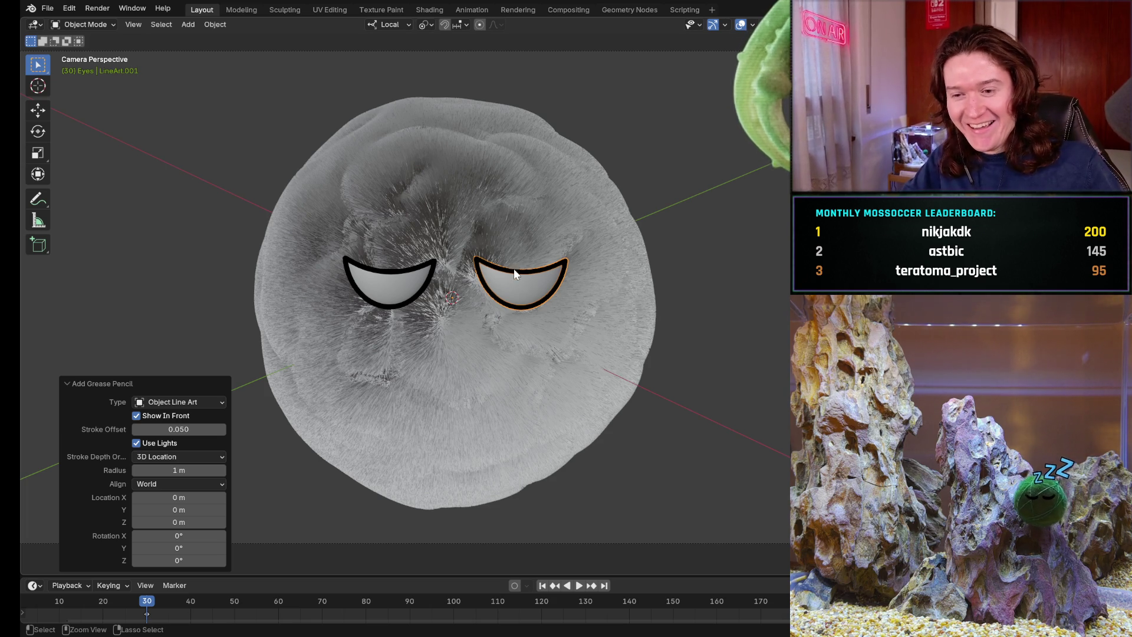
Step: Undo five steps to remove both eye outlines and restore the spheres, then select the right sphere
key("ctrl+z")
key("ctrl+z")
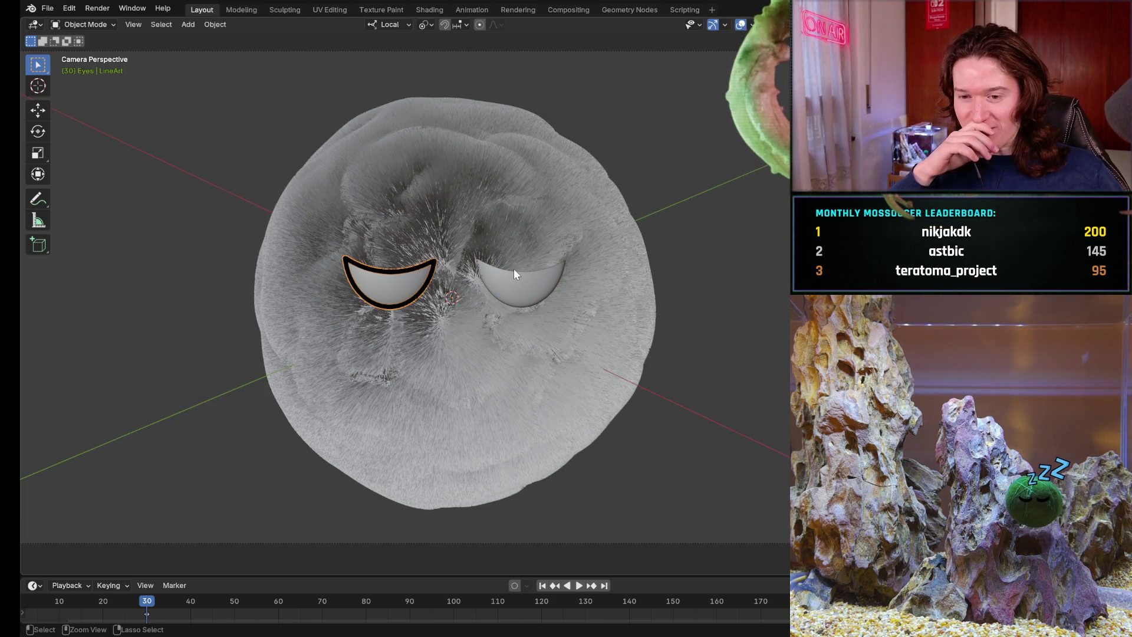
key("ctrl+z")
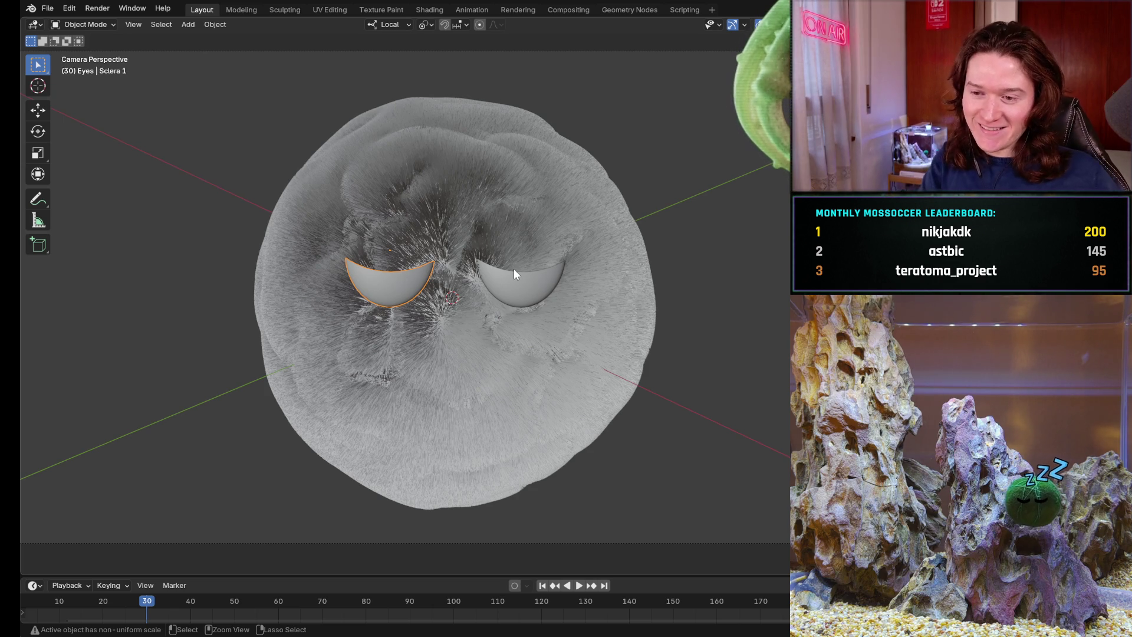
key("ctrl+z")
key("ctrl+z")
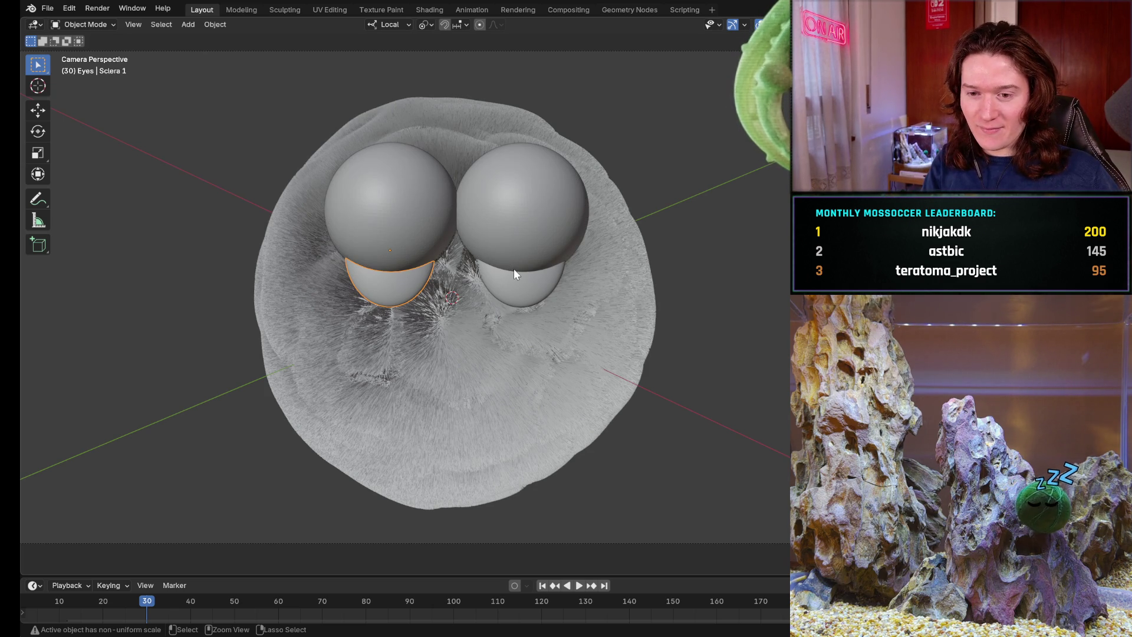
key("ctrl+z")
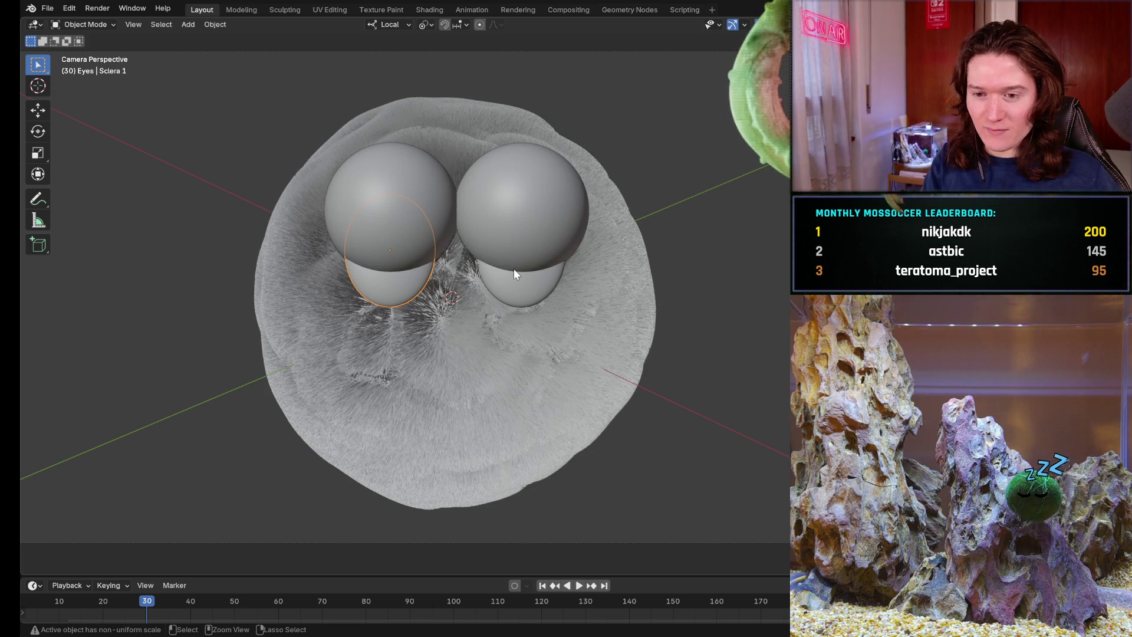
key("ctrl+z")
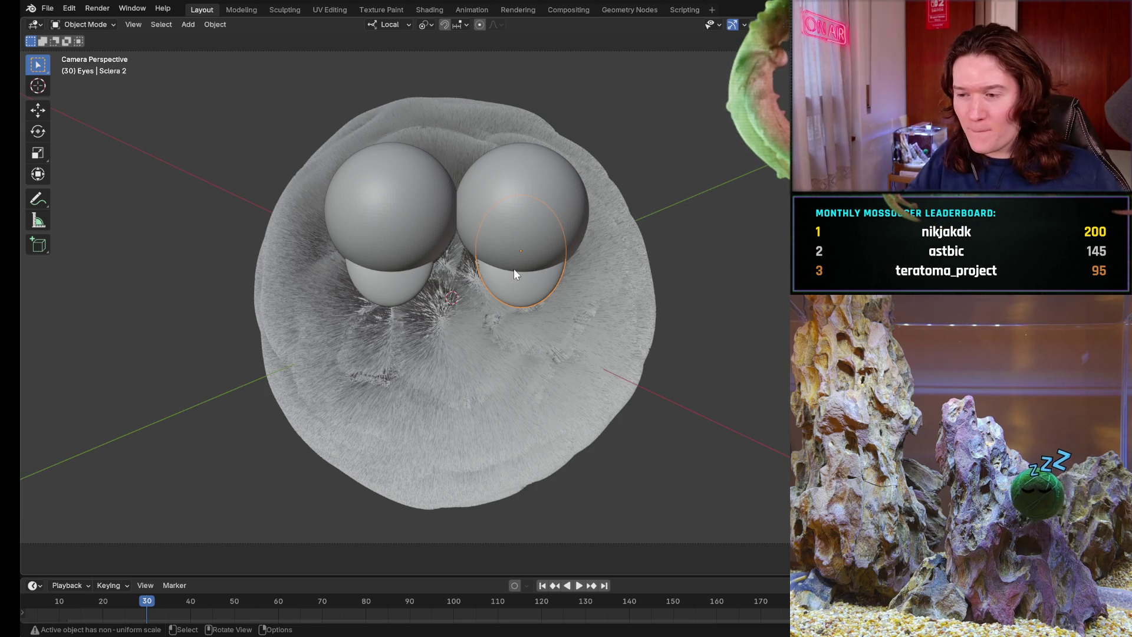
left_click(512, 182)
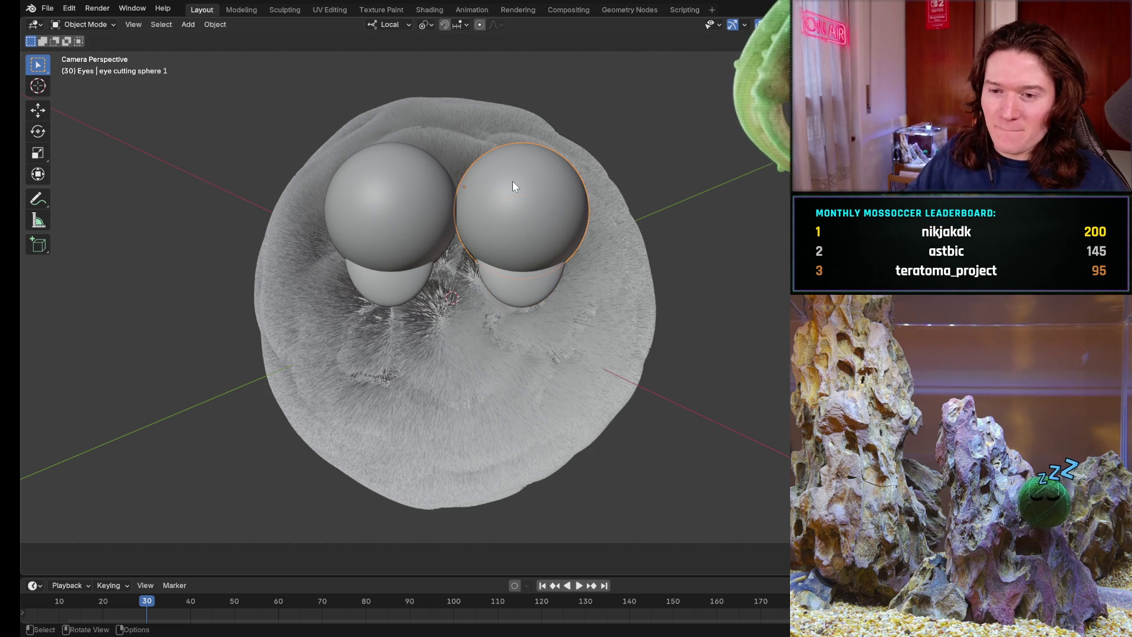
Step: Select both eye-cutting spheres and move them together to a new position over the eyes
left_click(407, 209, "shift")
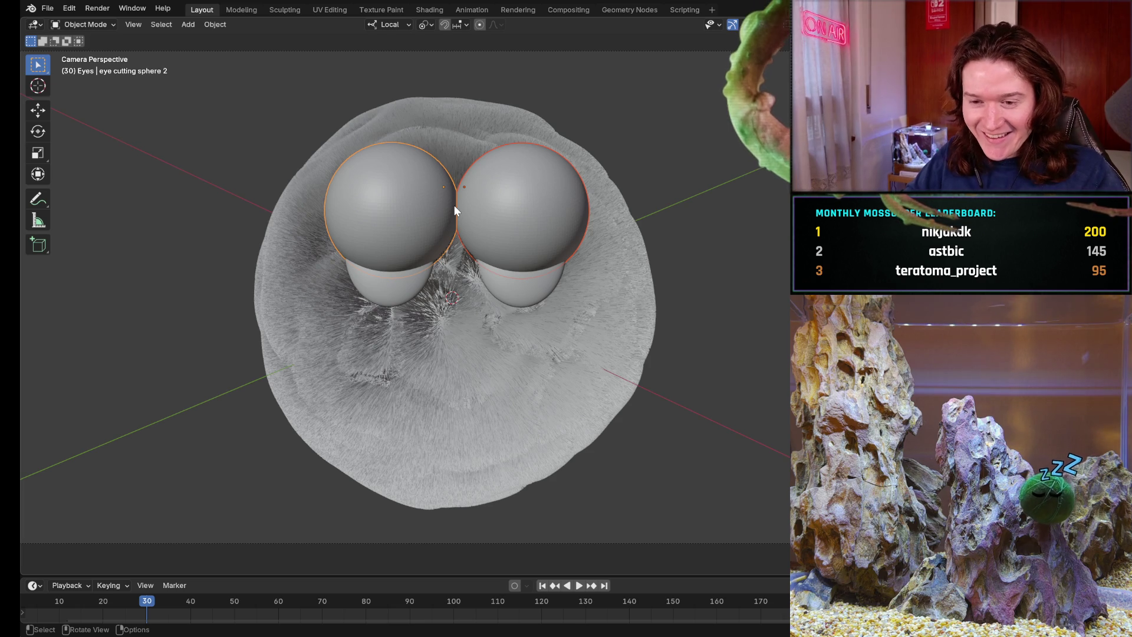
key("g")
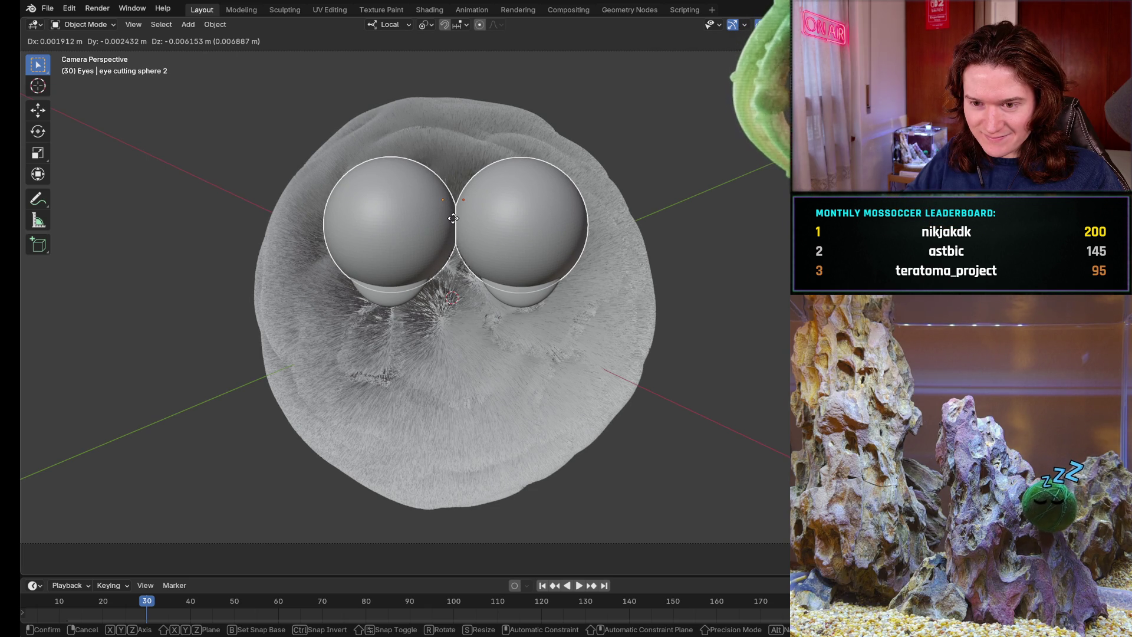
left_click(453, 218)
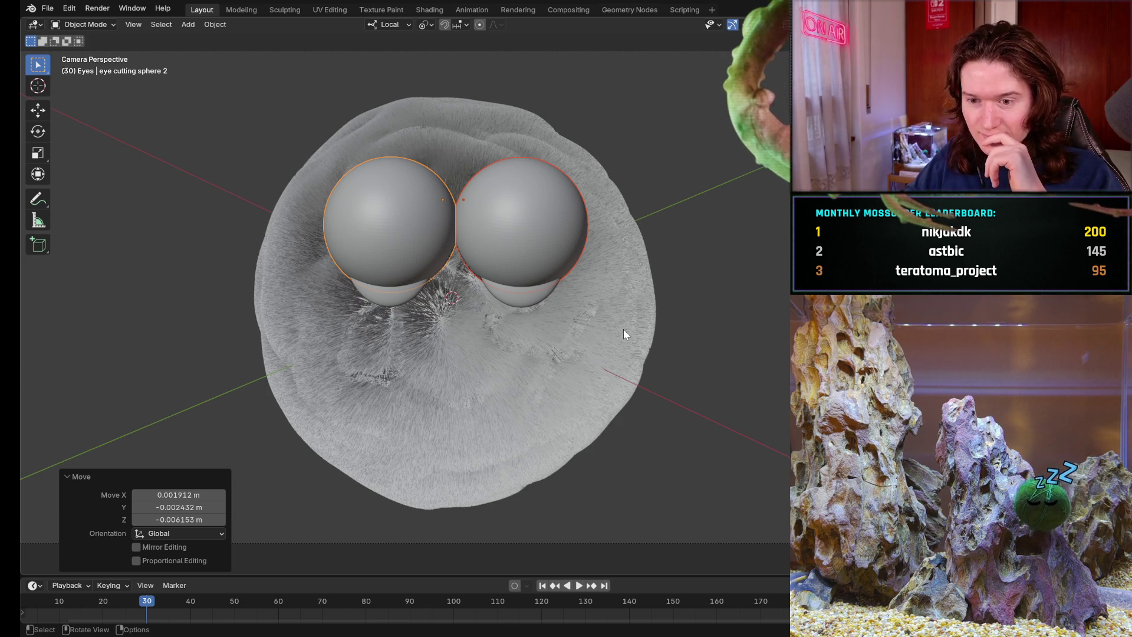
left_click(411, 239)
key("ctrl+z")
key("ctrl+z")
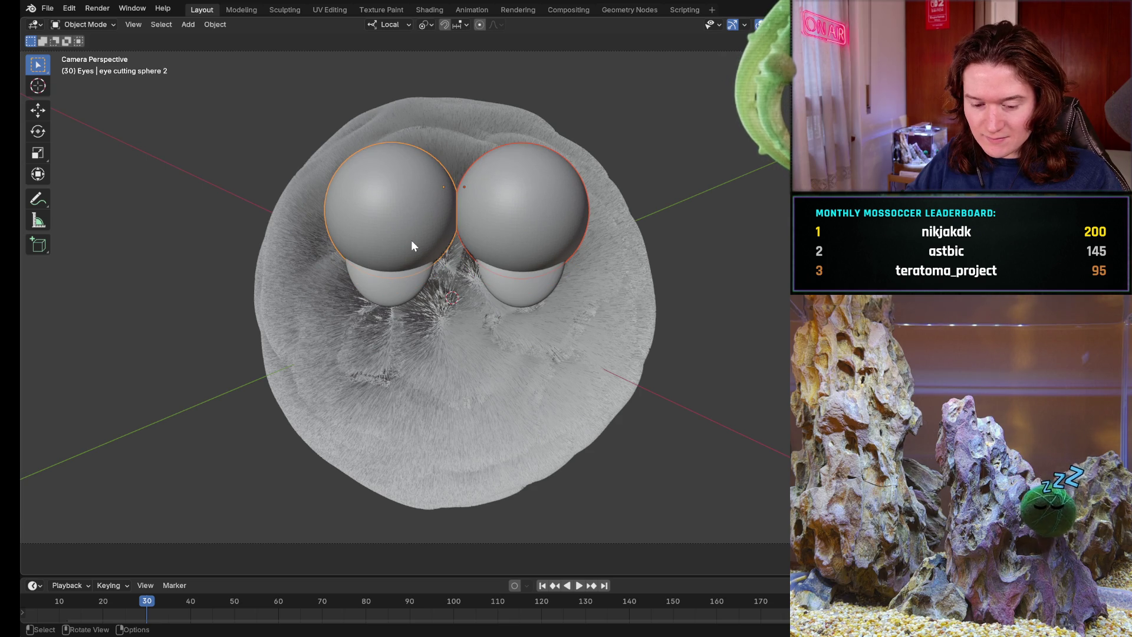
key("ctrl+shift+z")
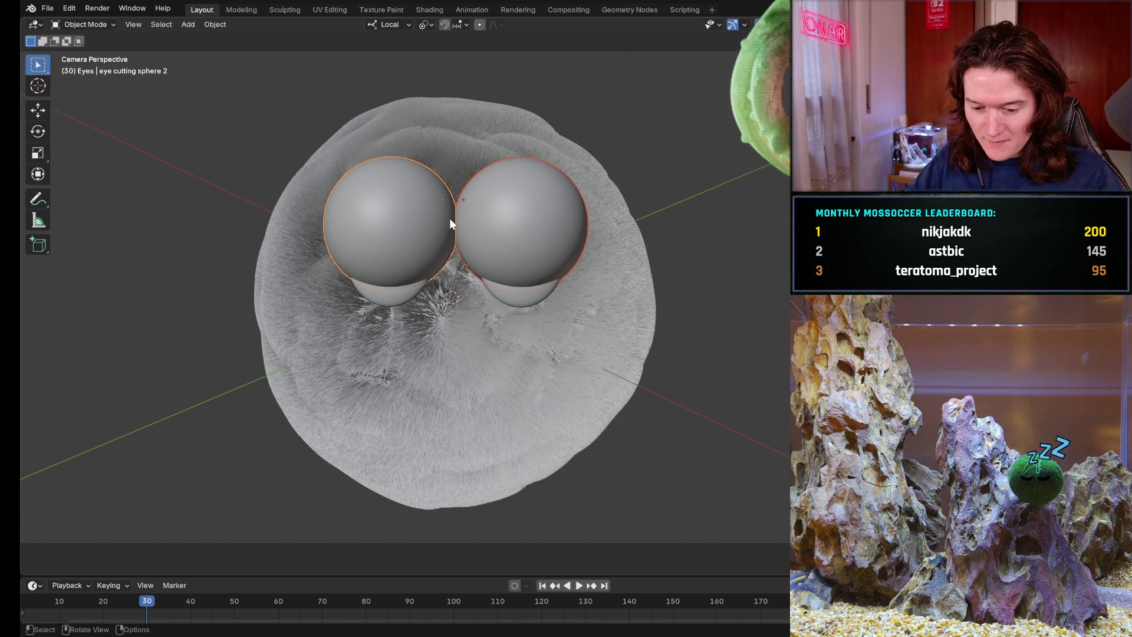
key("g")
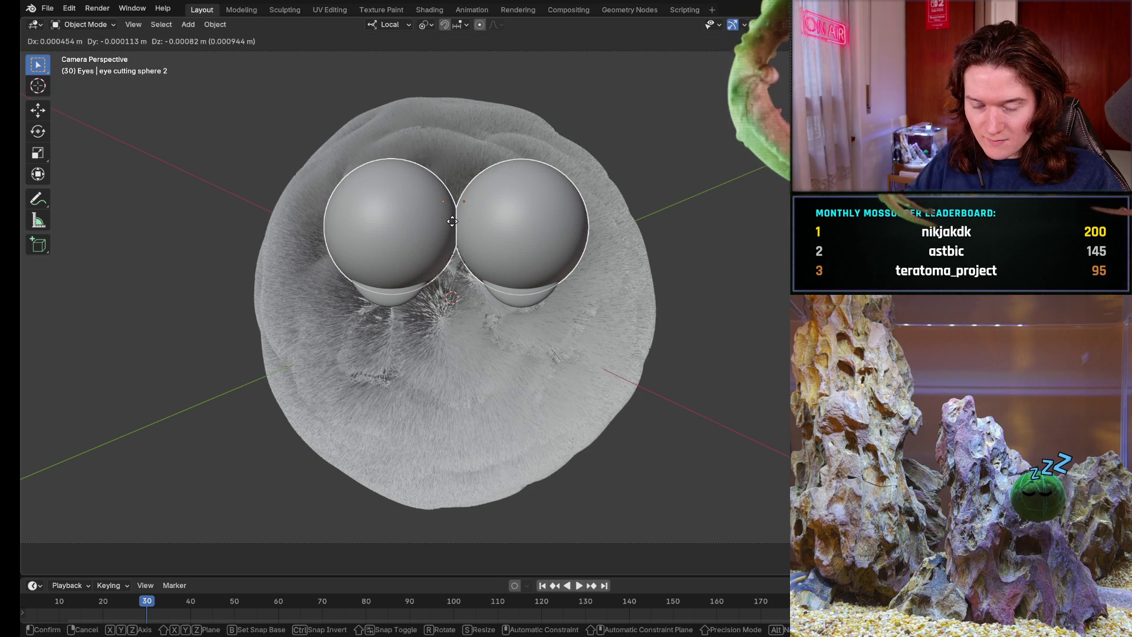
left_click(452, 221)
Step: Move the left eye-cutting sphere on its own, then undo and reapply its last move
left_click(412, 220)
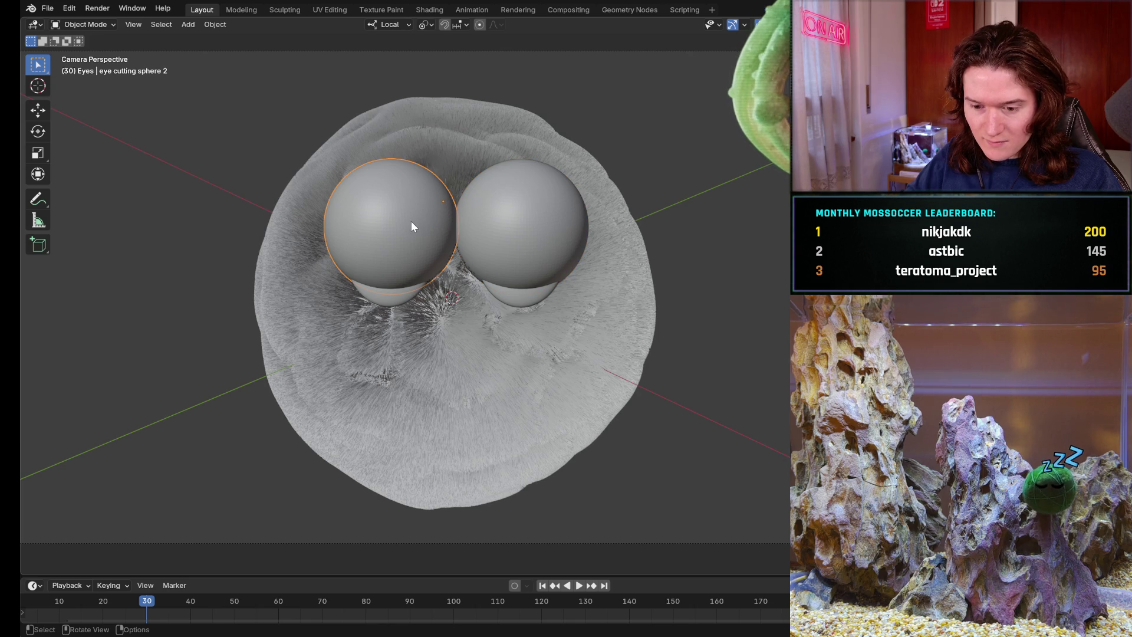
key("g")
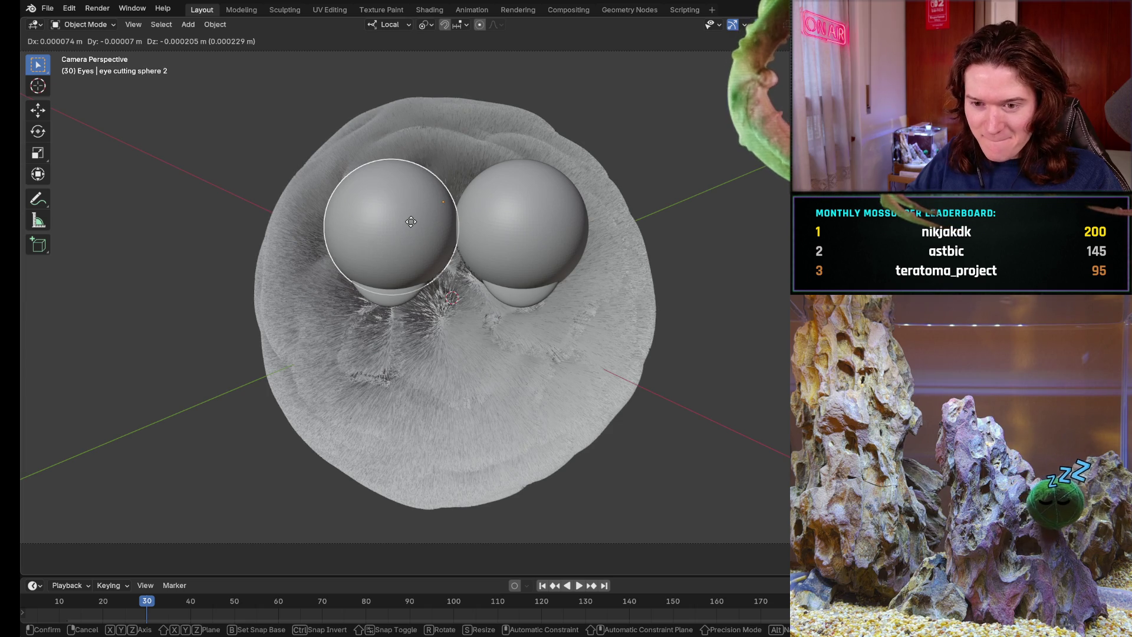
left_click(411, 221)
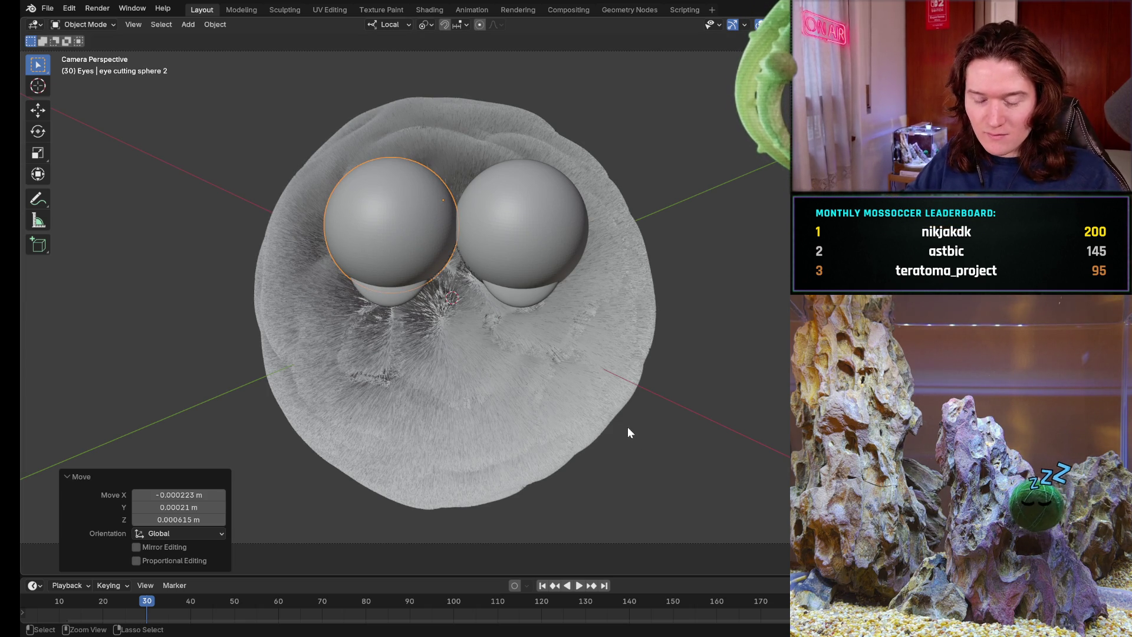
key("ctrl+z")
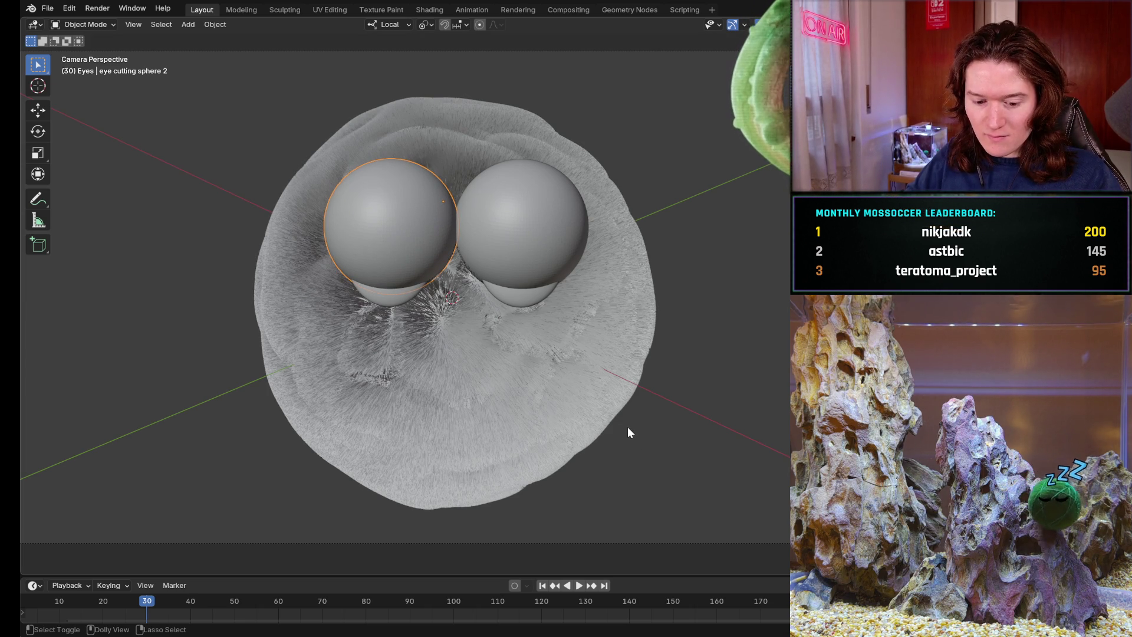
key("ctrl+shift+z")
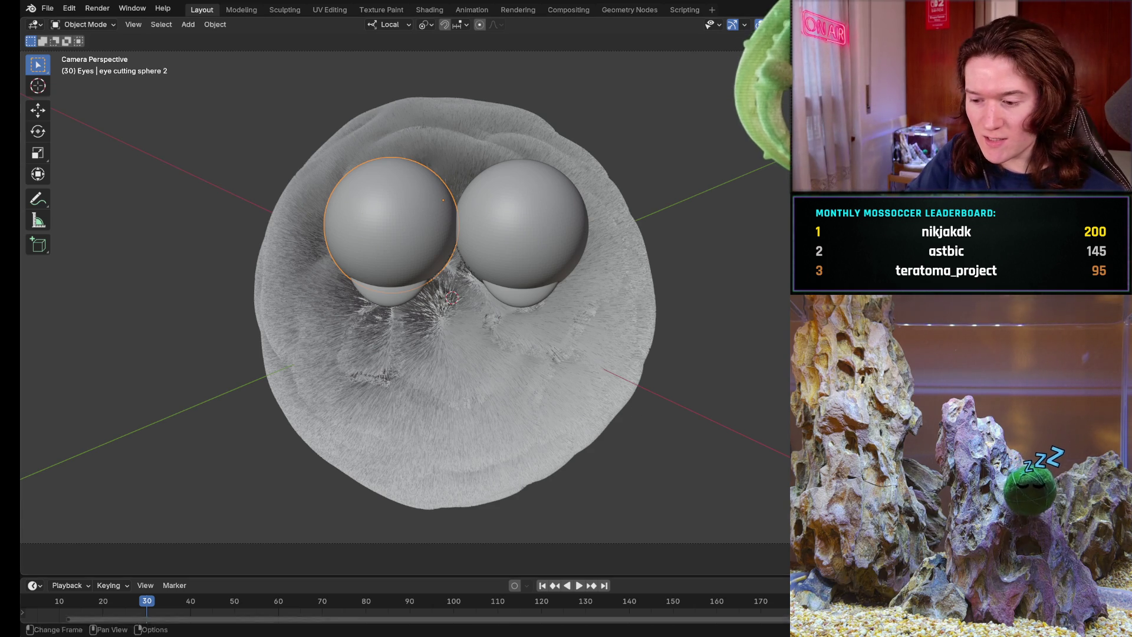
mouse_move(10, 353)
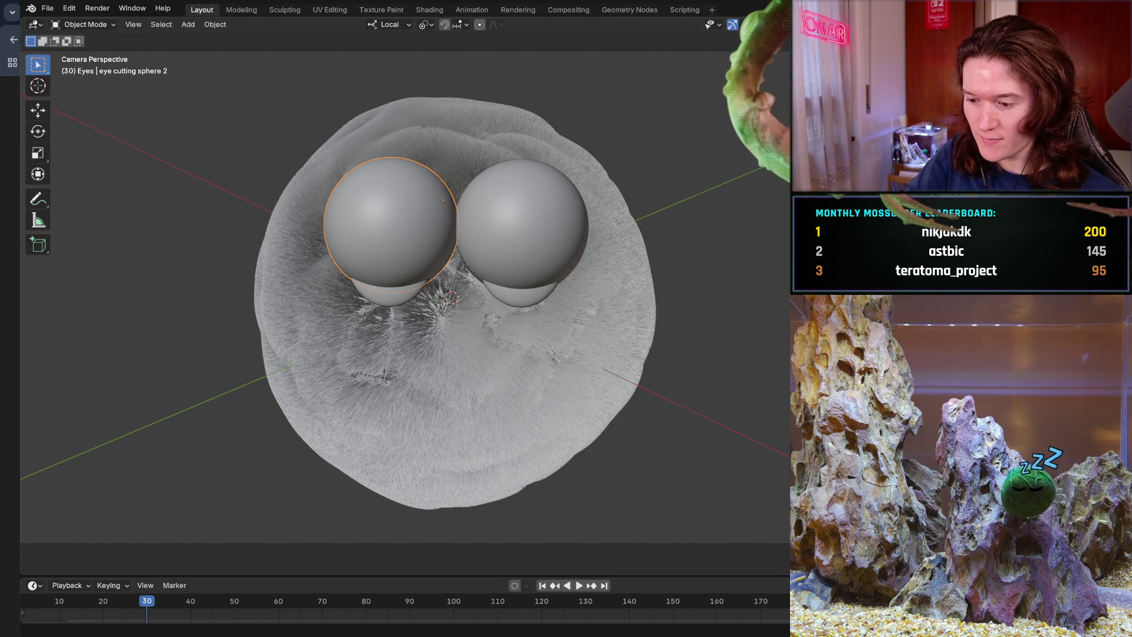
Step: Search Google for 'realme 14 pro plus' in a new Chrome tab
key("alt+Tab")
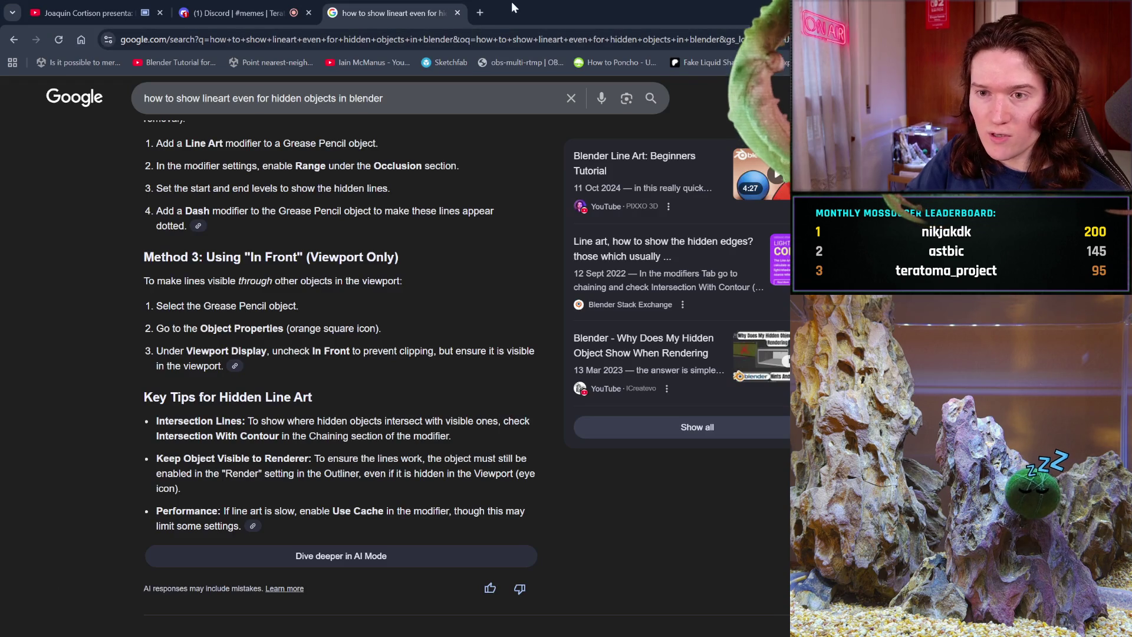
left_click(481, 13)
type("re")
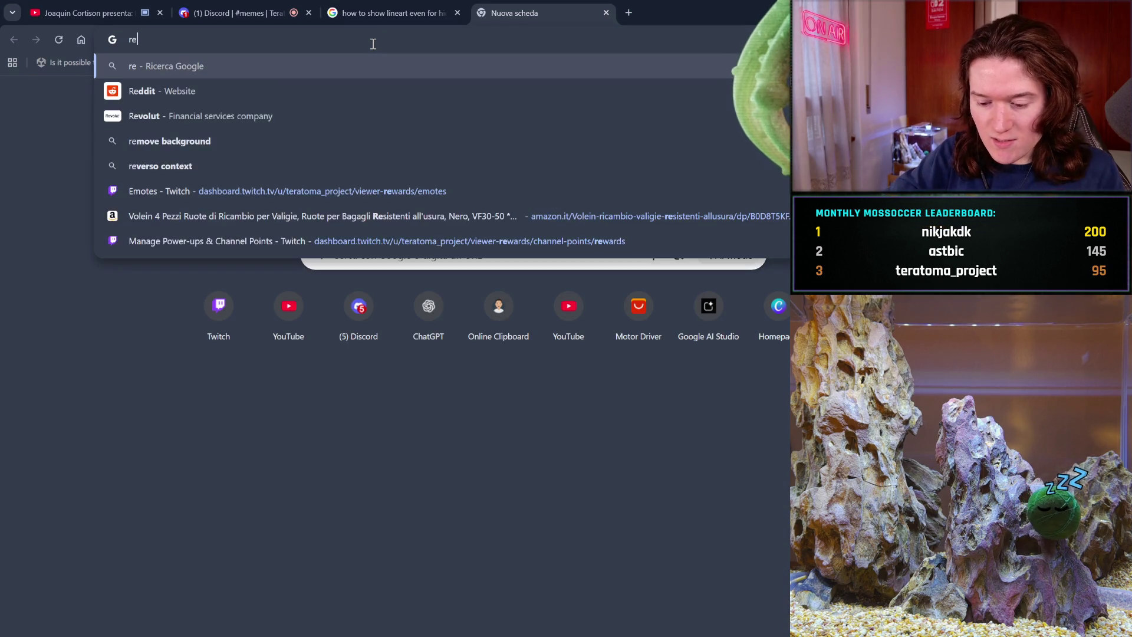
type("alme 14 ")
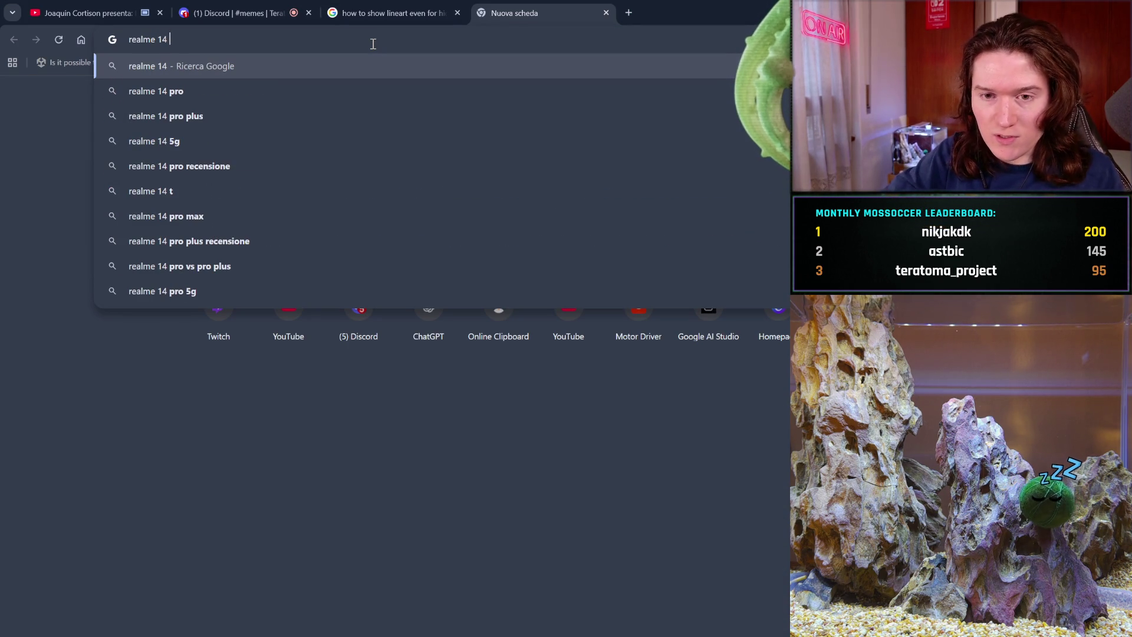
type("pro plus")
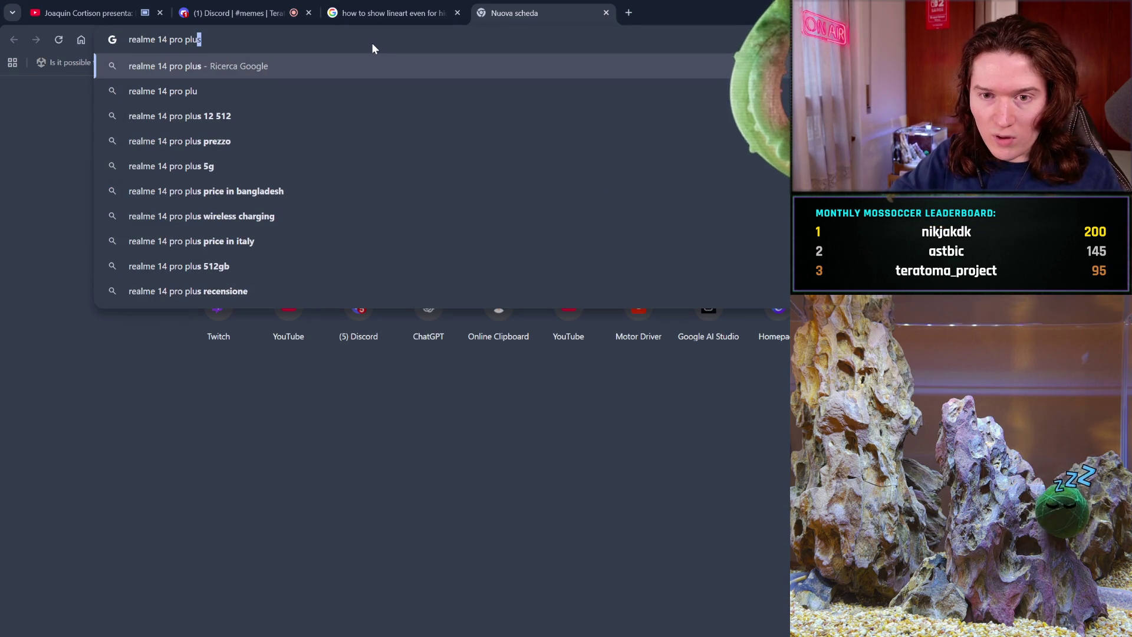
key("Return")
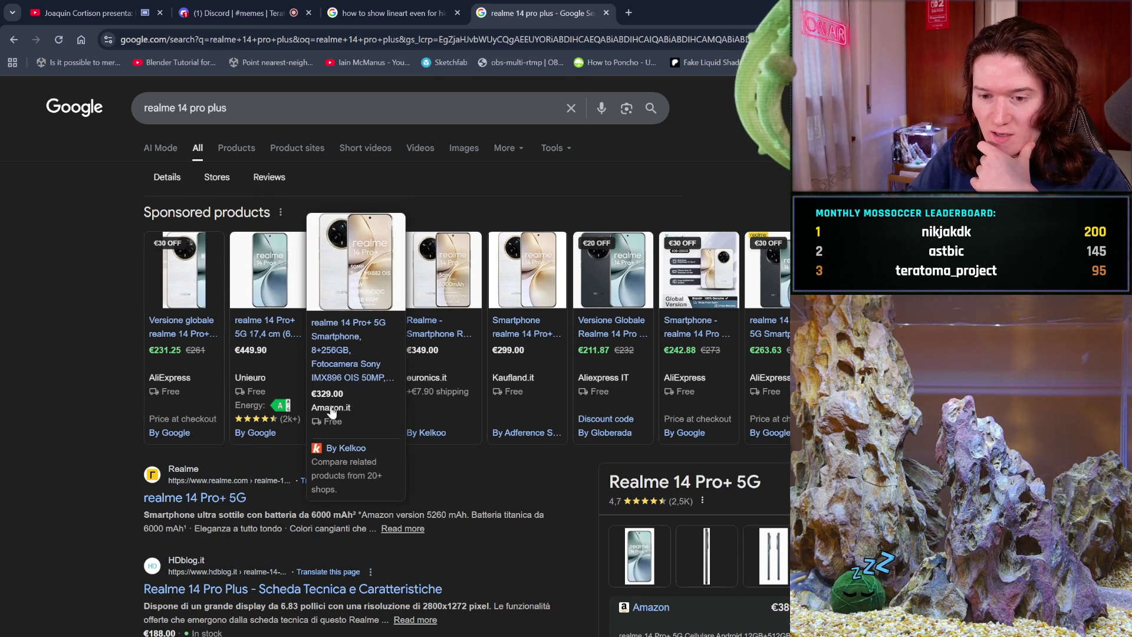
left_click_drag(285, 122, 8, 117)
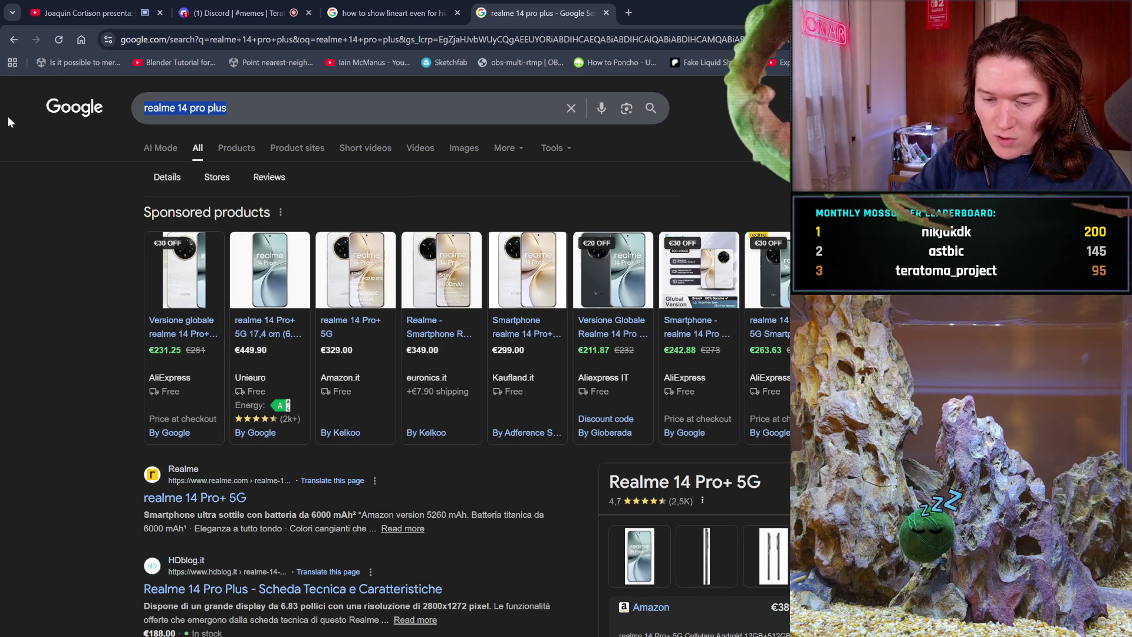
Step: Search for 'pixel 9a', then refine it to the 'pixel 9a 256gb' suggestion
type("pi")
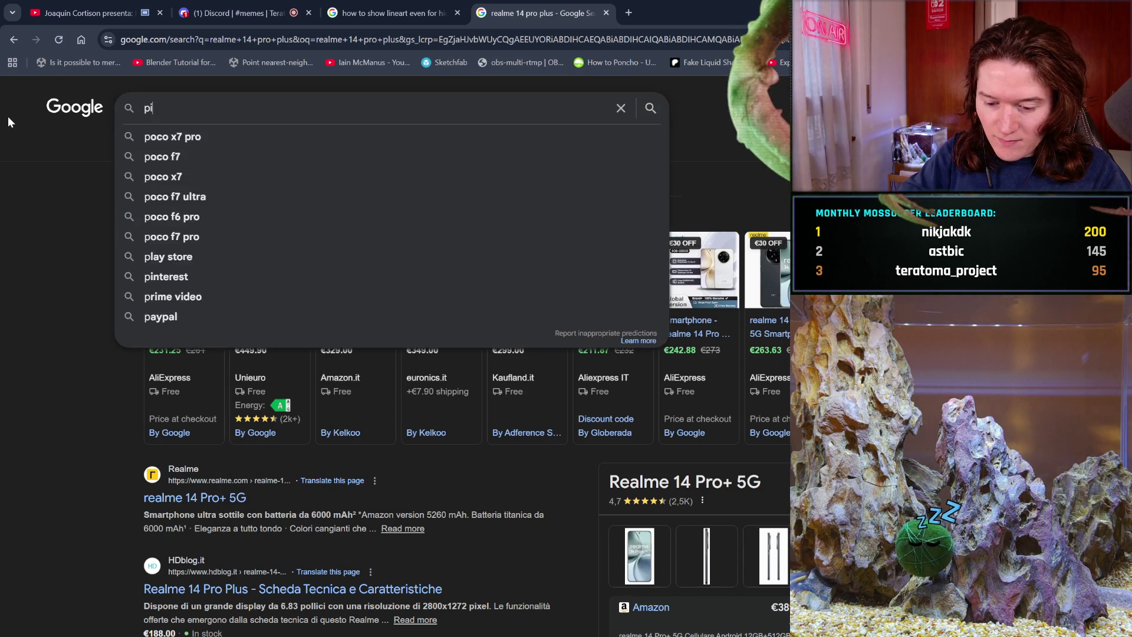
type("xel 9a")
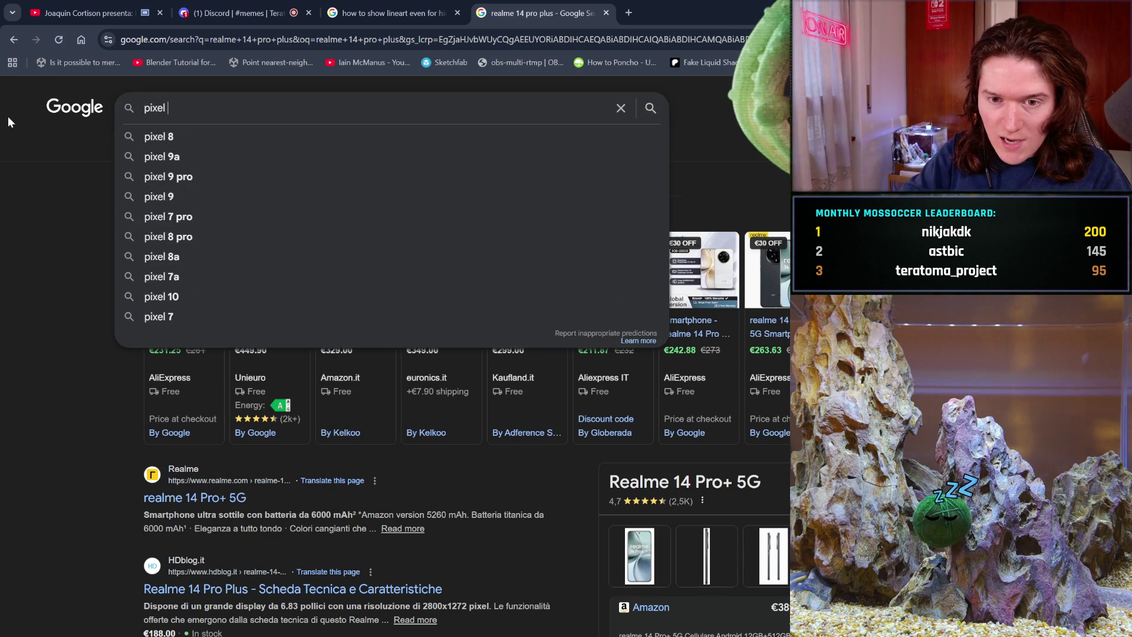
key("Return")
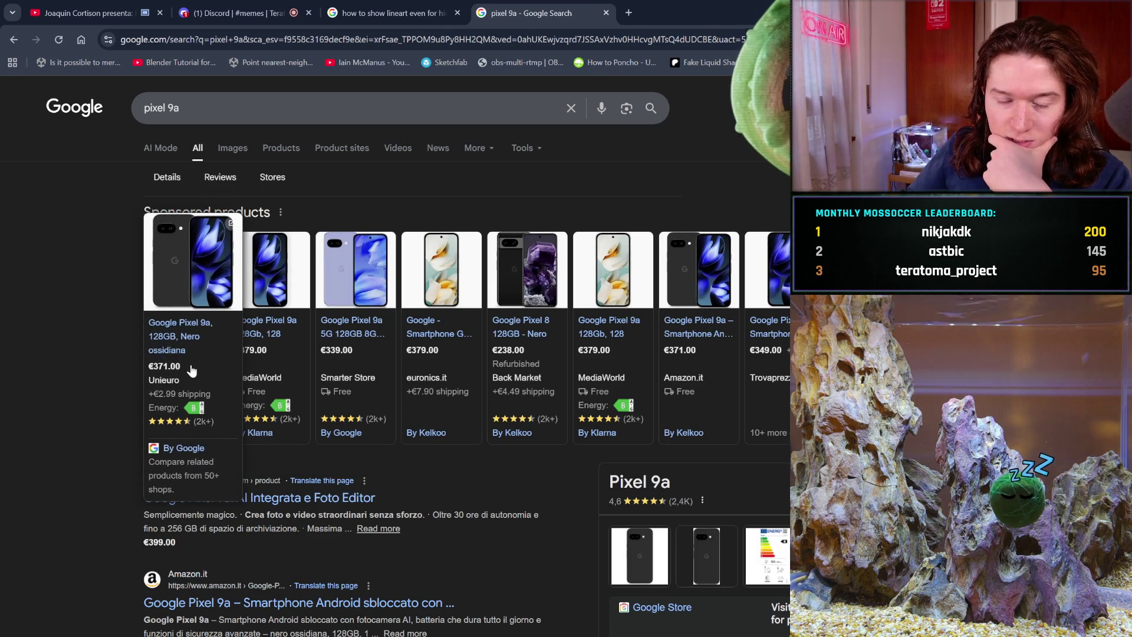
left_click(168, 94)
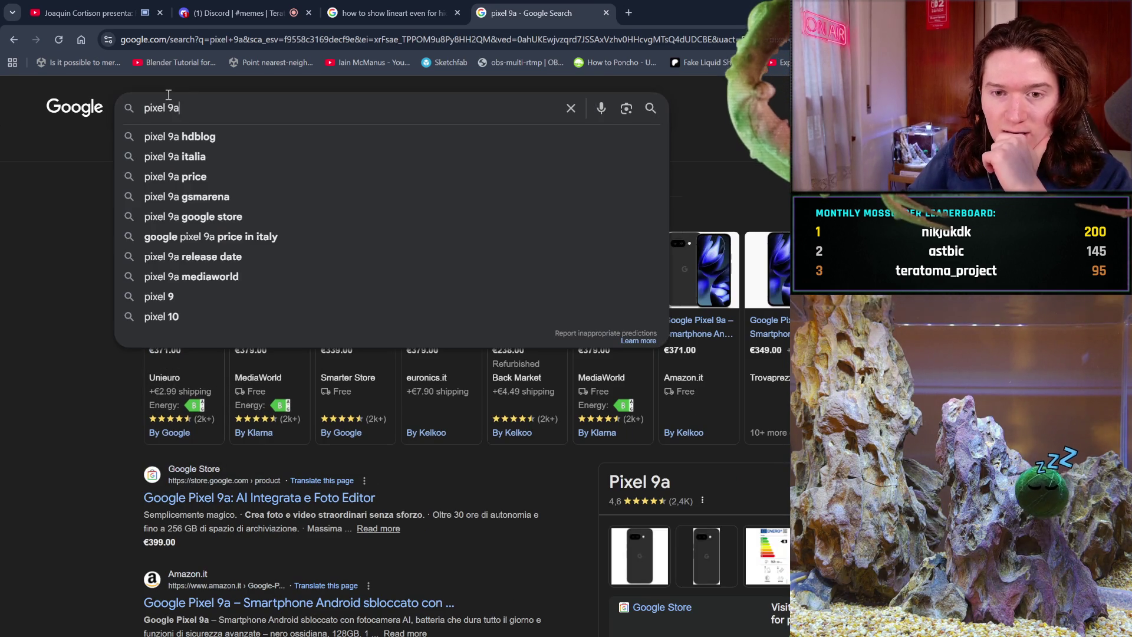
type(" 256")
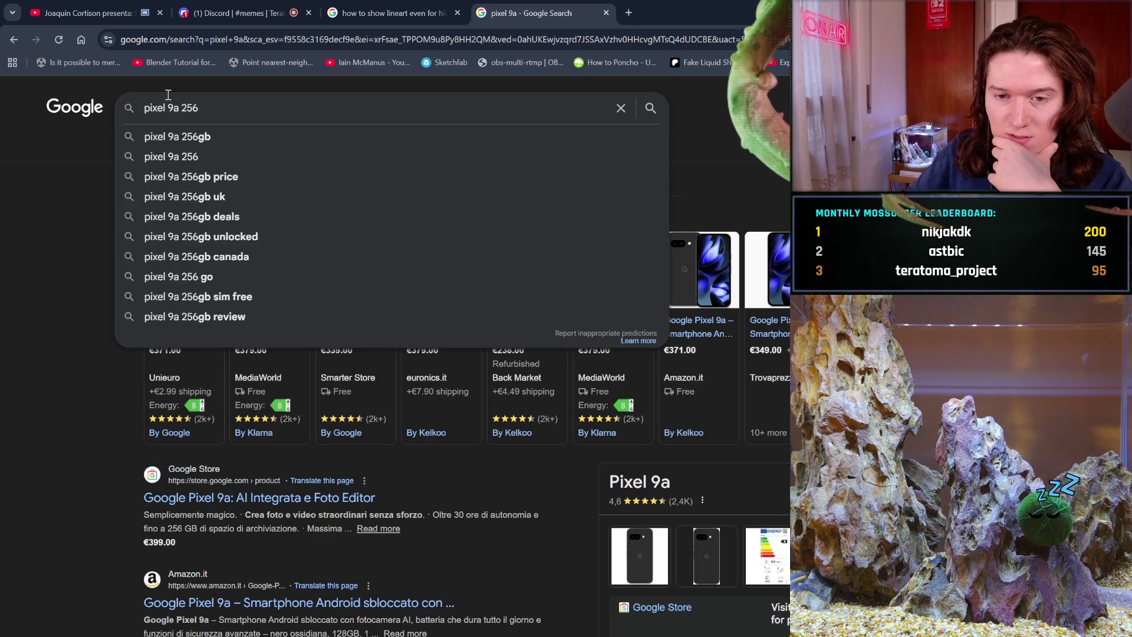
left_click(227, 138)
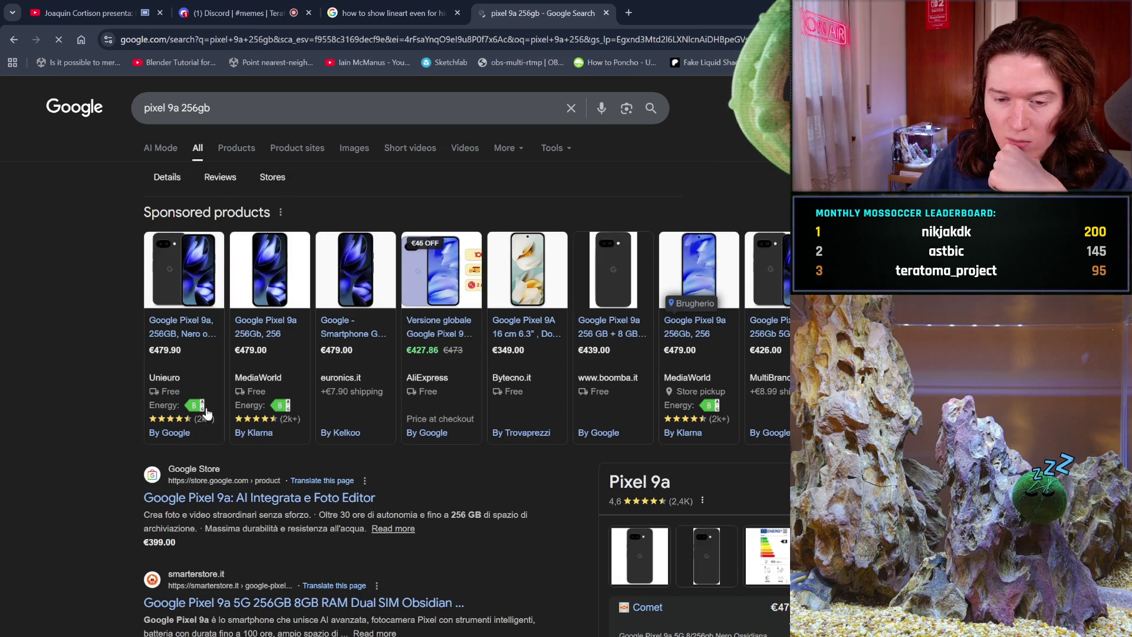
left_click(443, 365)
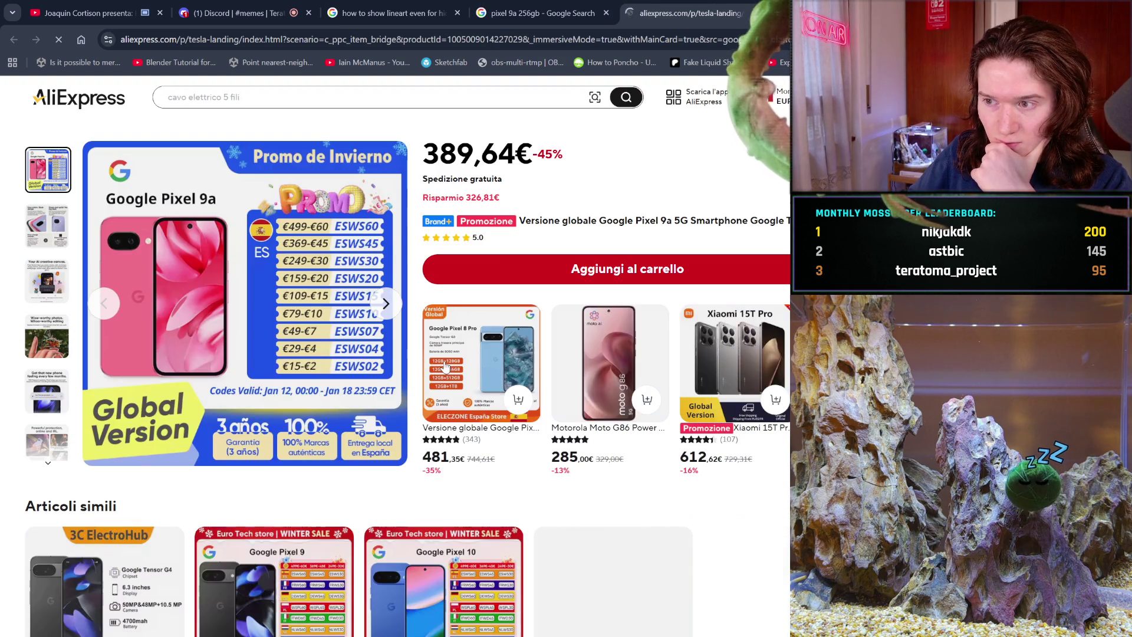
scroll(445, 367, "down", 1)
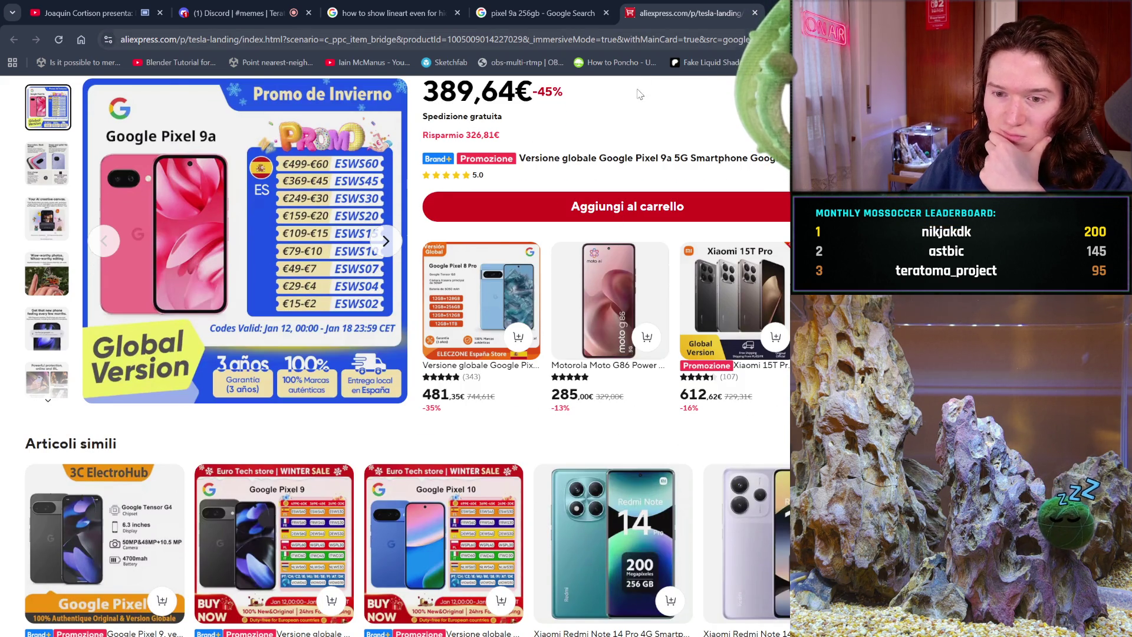
left_click(66, 236)
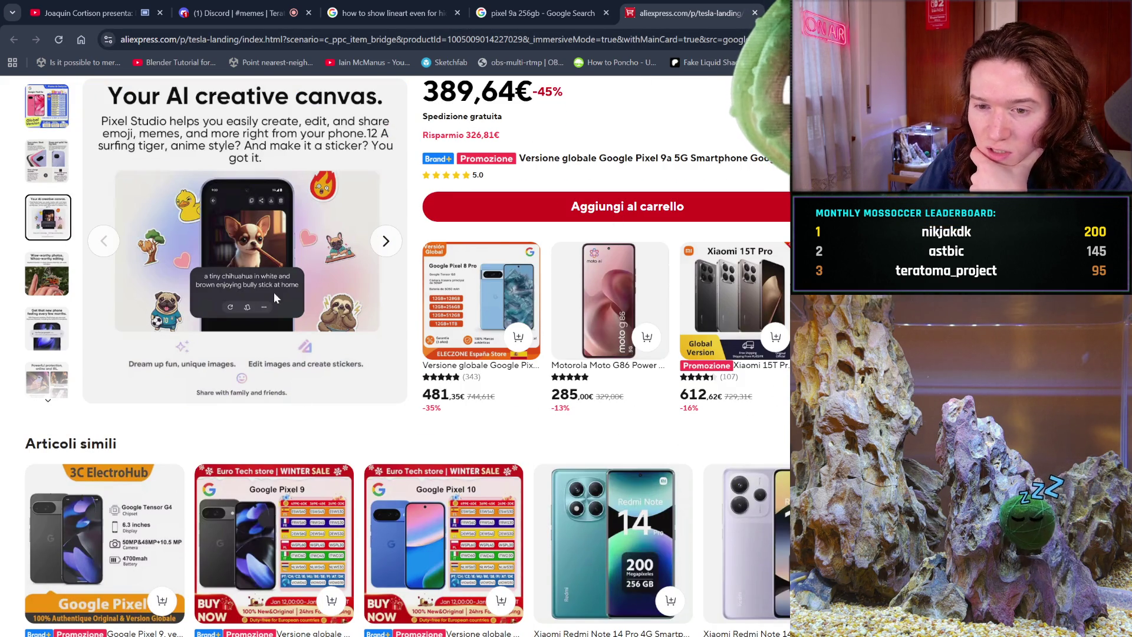
left_click(43, 115)
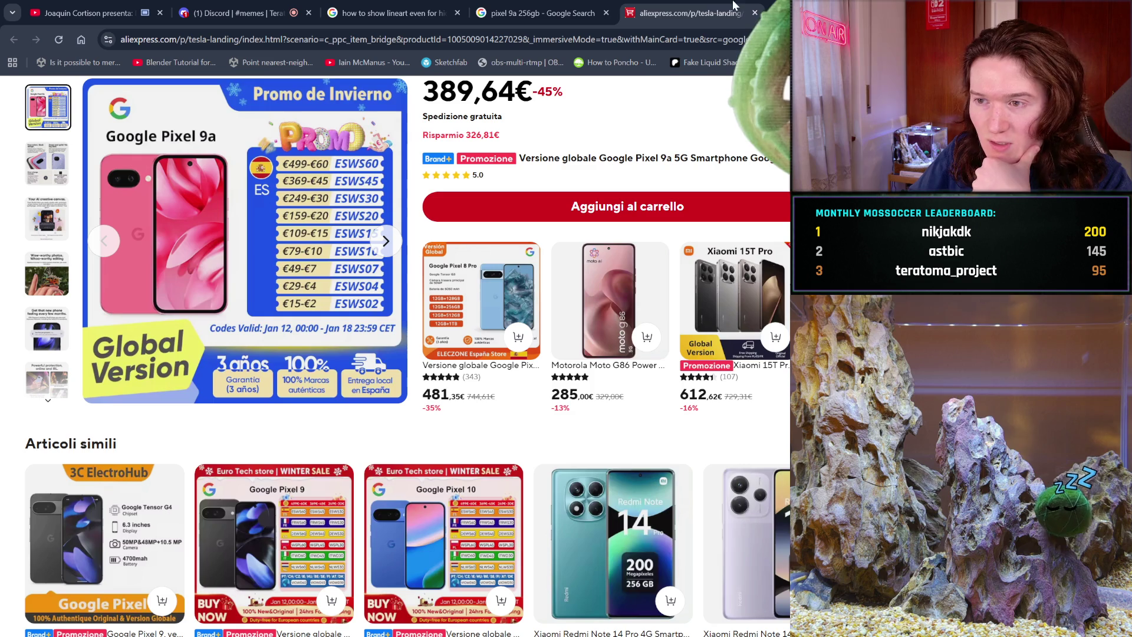
left_click(753, 14)
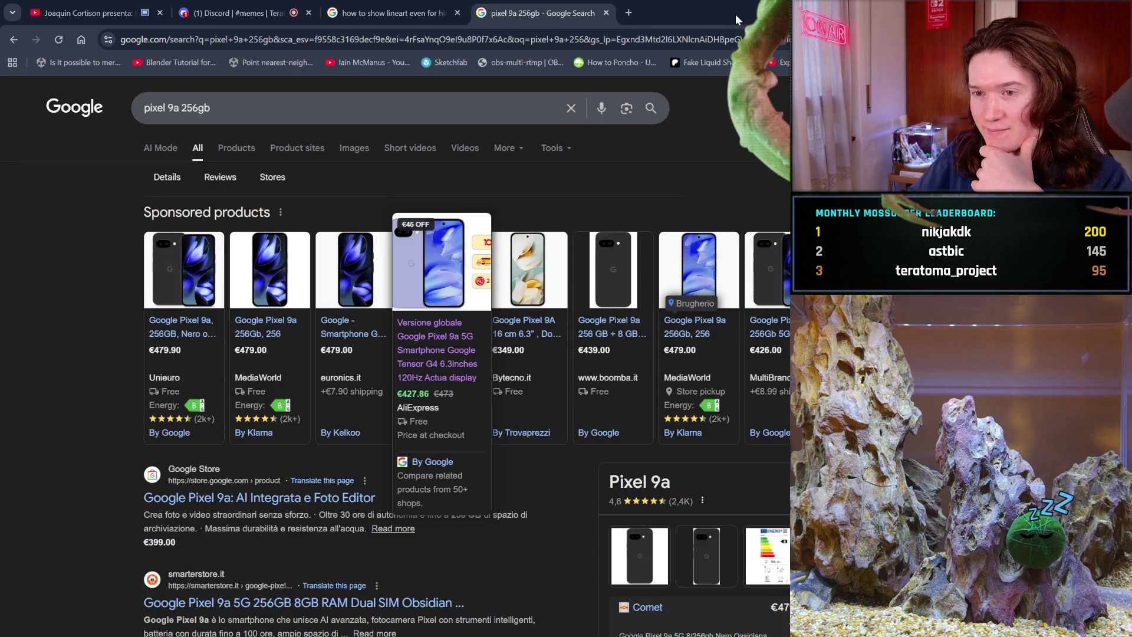
Step: Close the 'pixel 9a 256gb' results tab
left_click(605, 13)
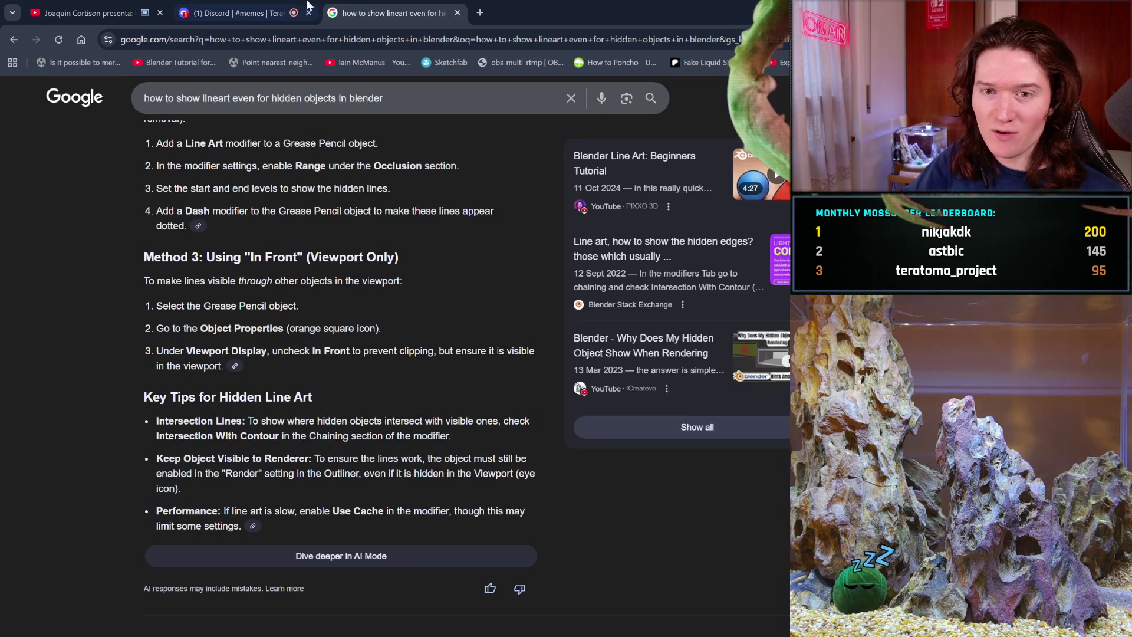
Step: In Discord, view a friend's direct messages, then open the Teratoma Project server's #general channel
left_click(305, 4)
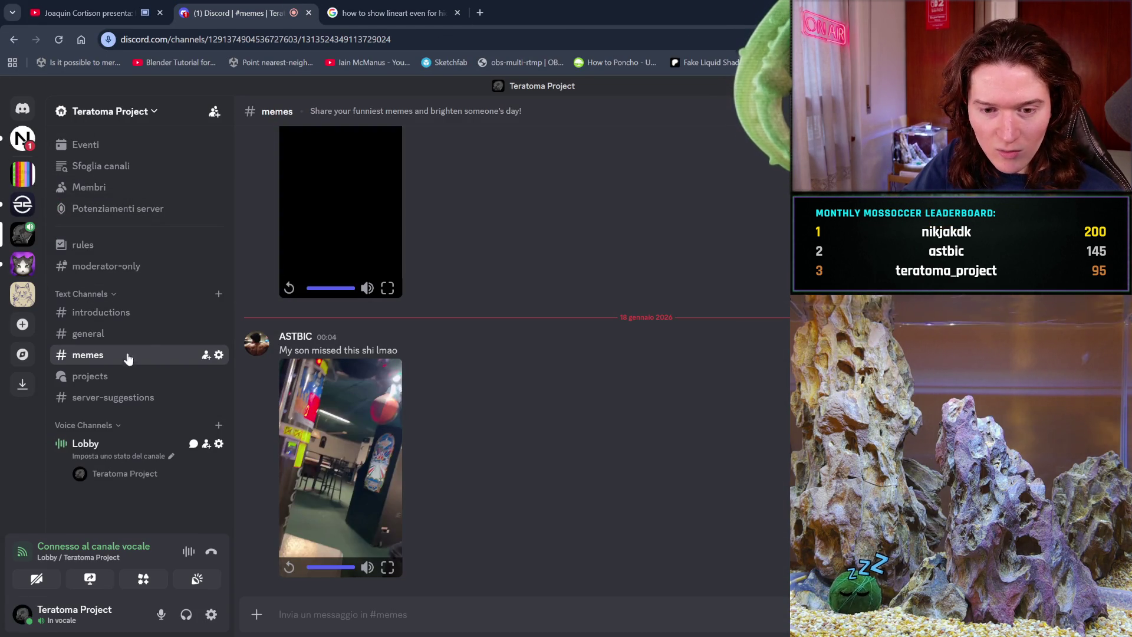
left_click(18, 141)
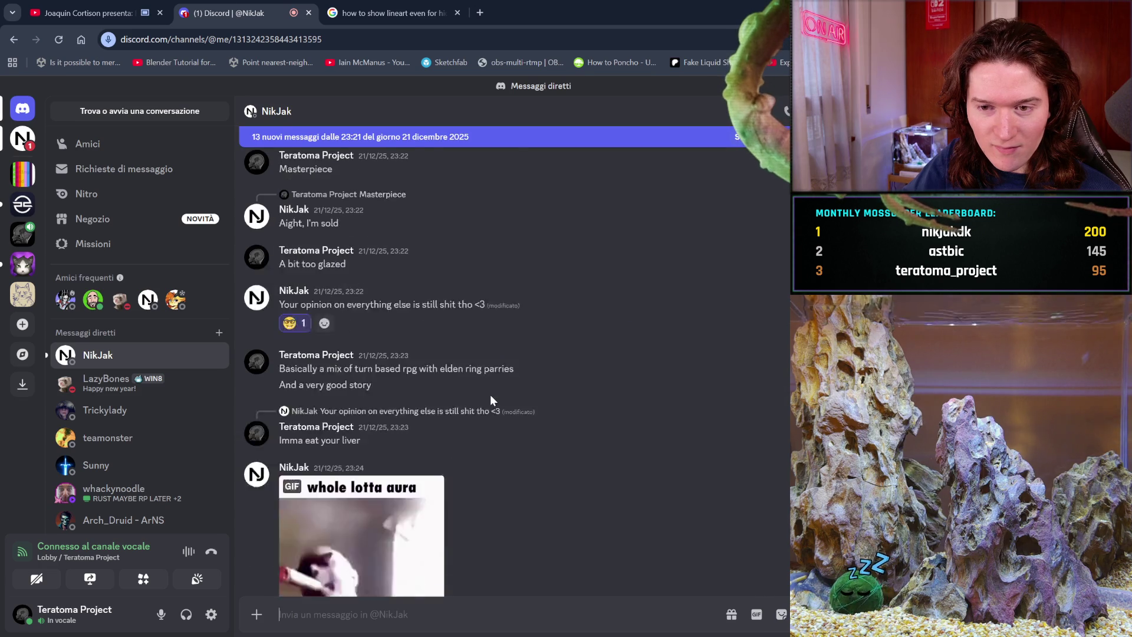
scroll(487, 397, "down", 5)
scroll(487, 397, "down", 3)
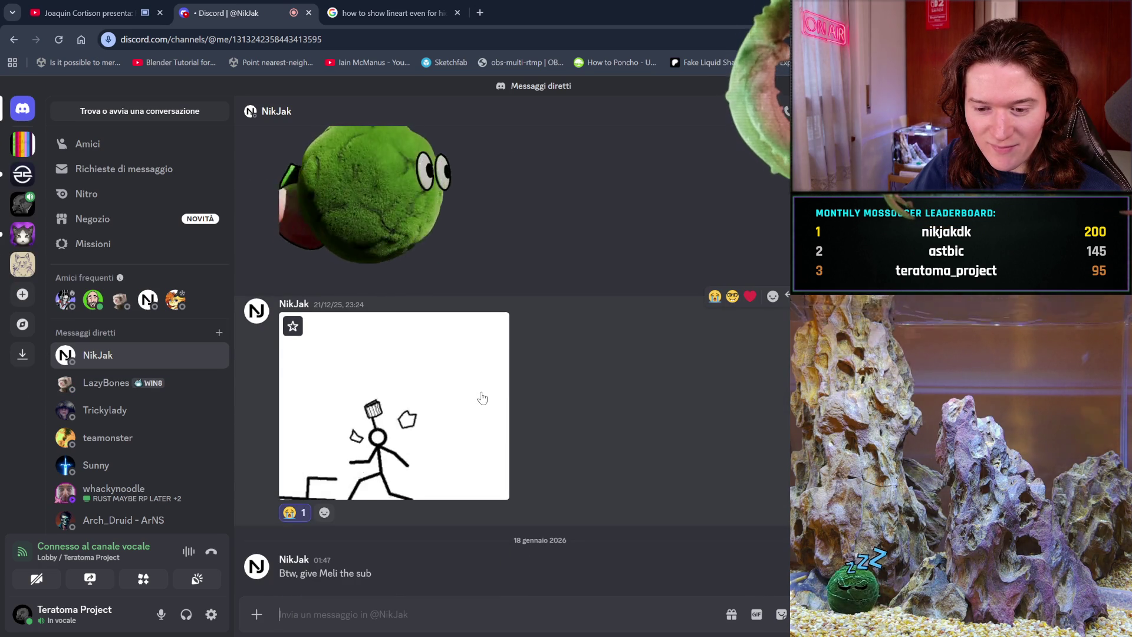
left_click(21, 212)
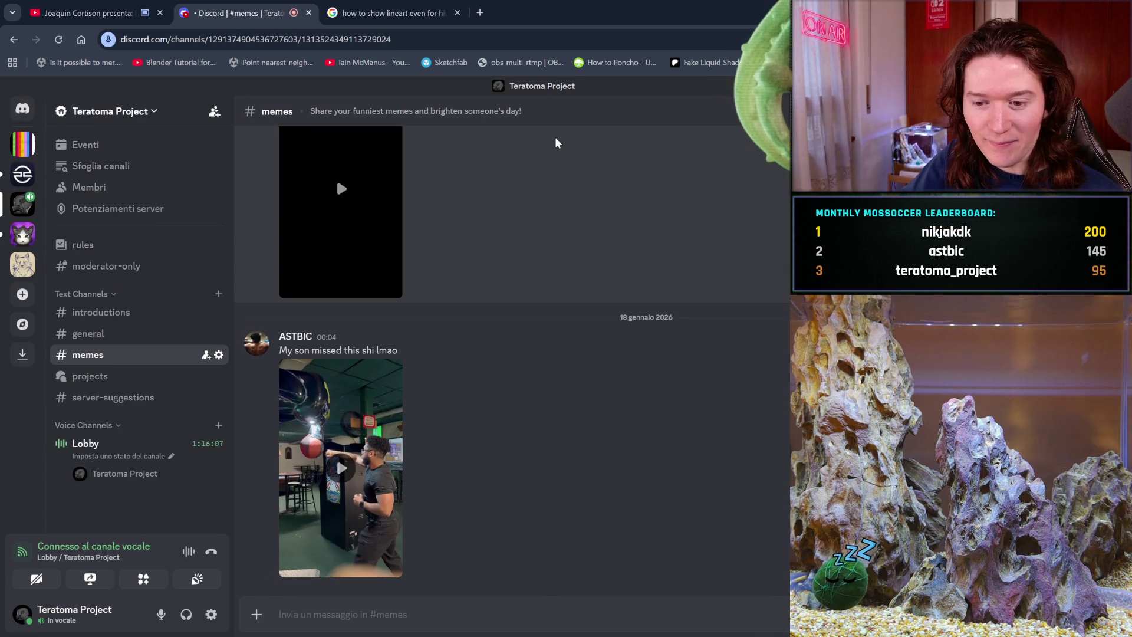
left_click(109, 337)
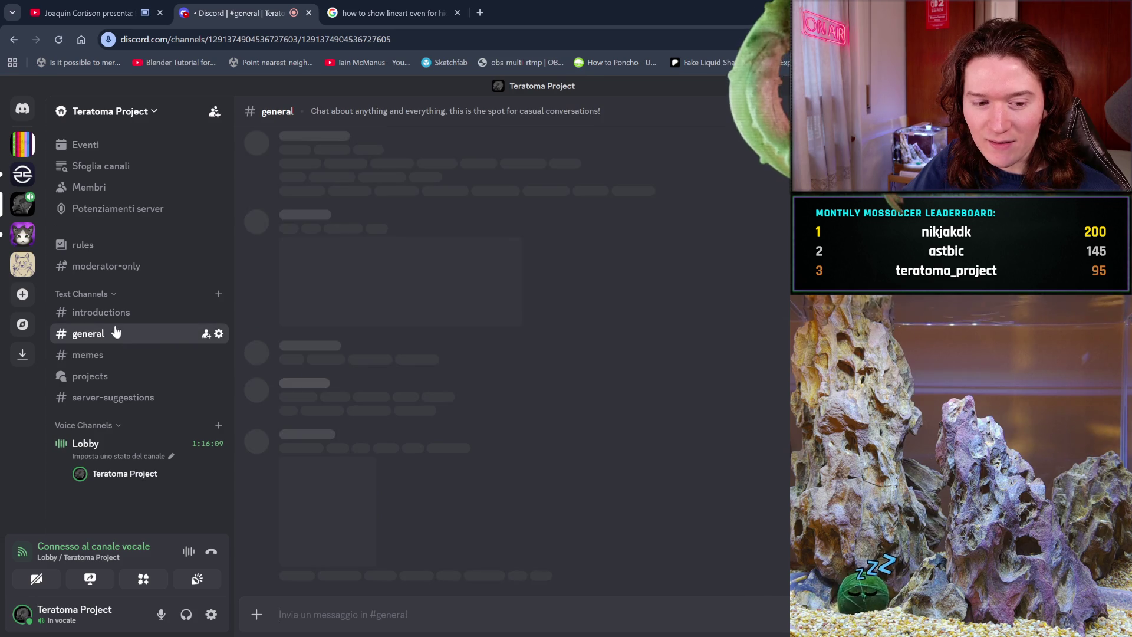
Step: Start the paused Italian music video on YouTube and return to Discord
left_click(89, 13)
left_click(500, 320)
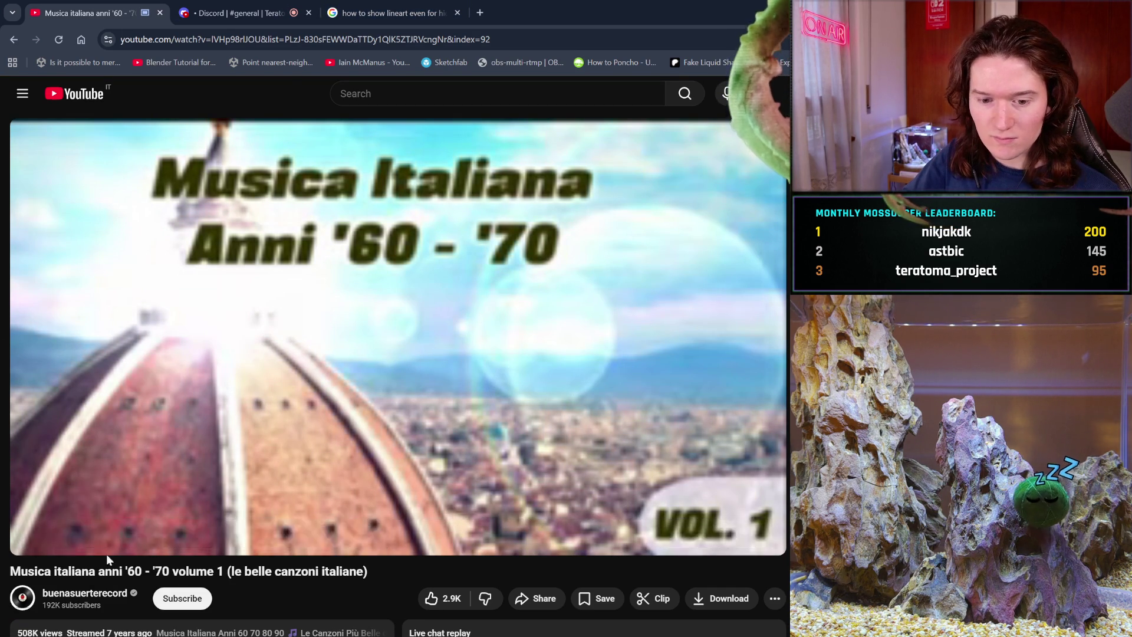
mouse_move(170, 543)
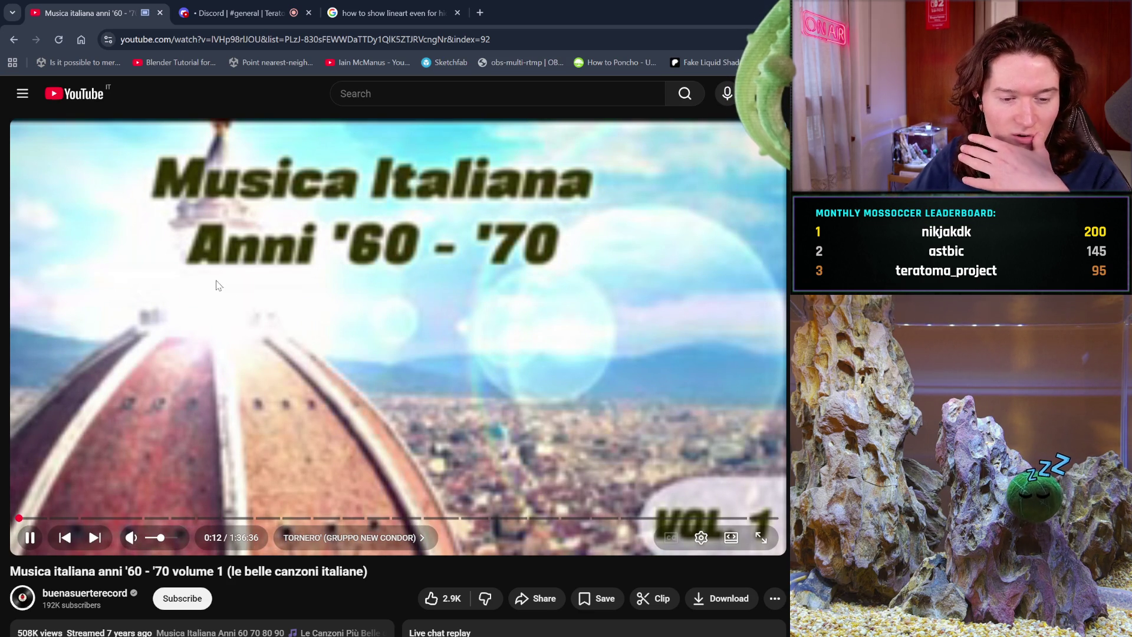
left_click(236, 12)
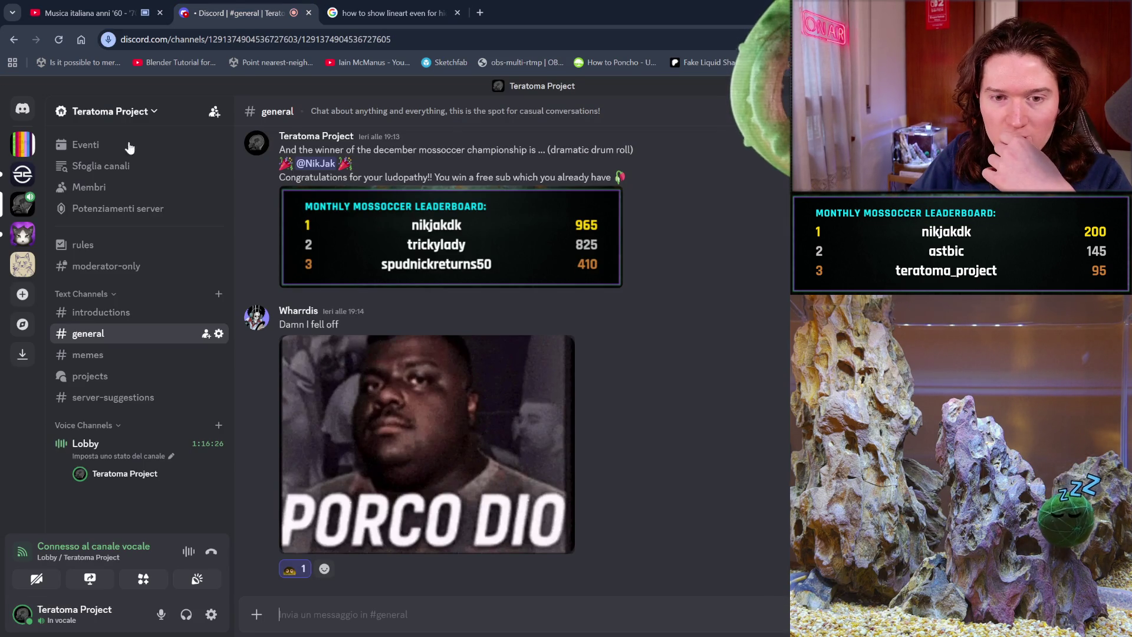
left_click(19, 110)
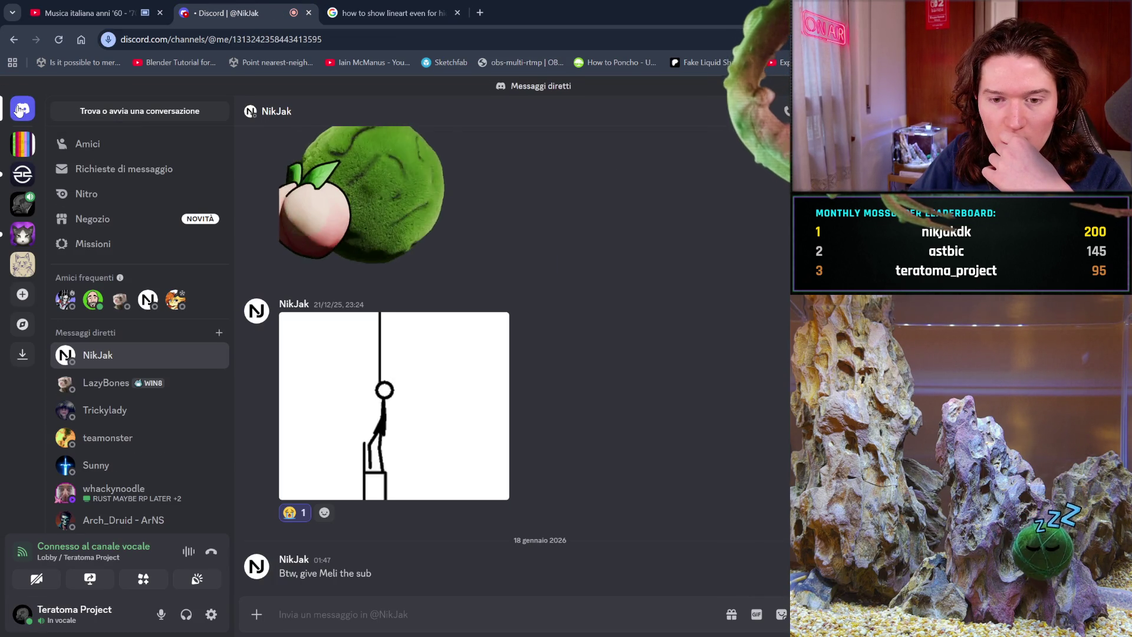
left_click(123, 384)
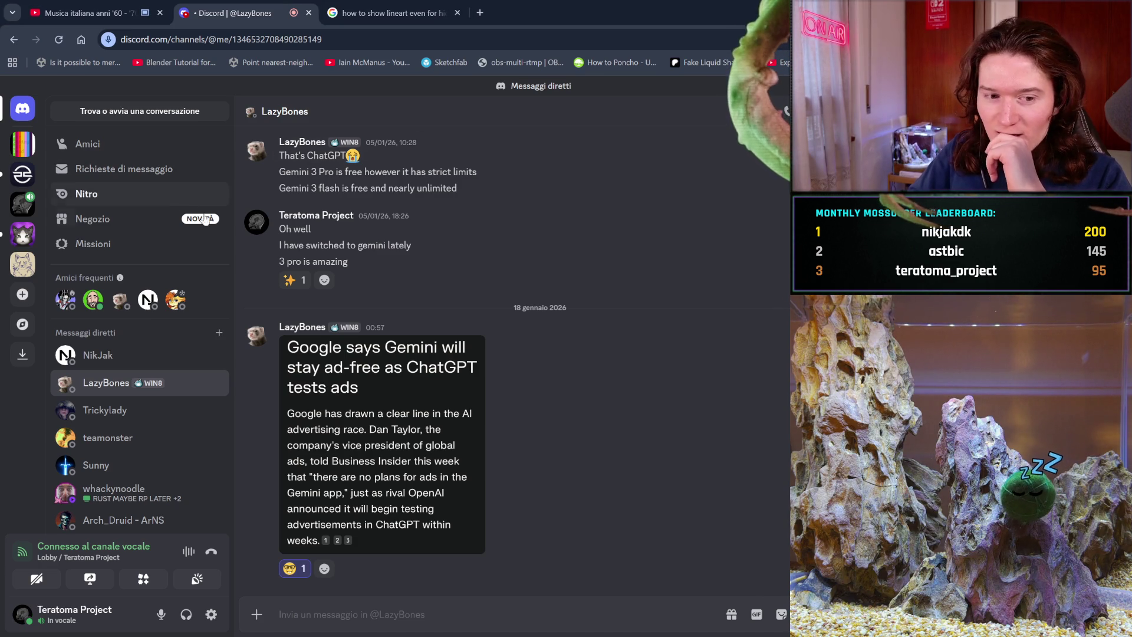
mouse_move(263, 243)
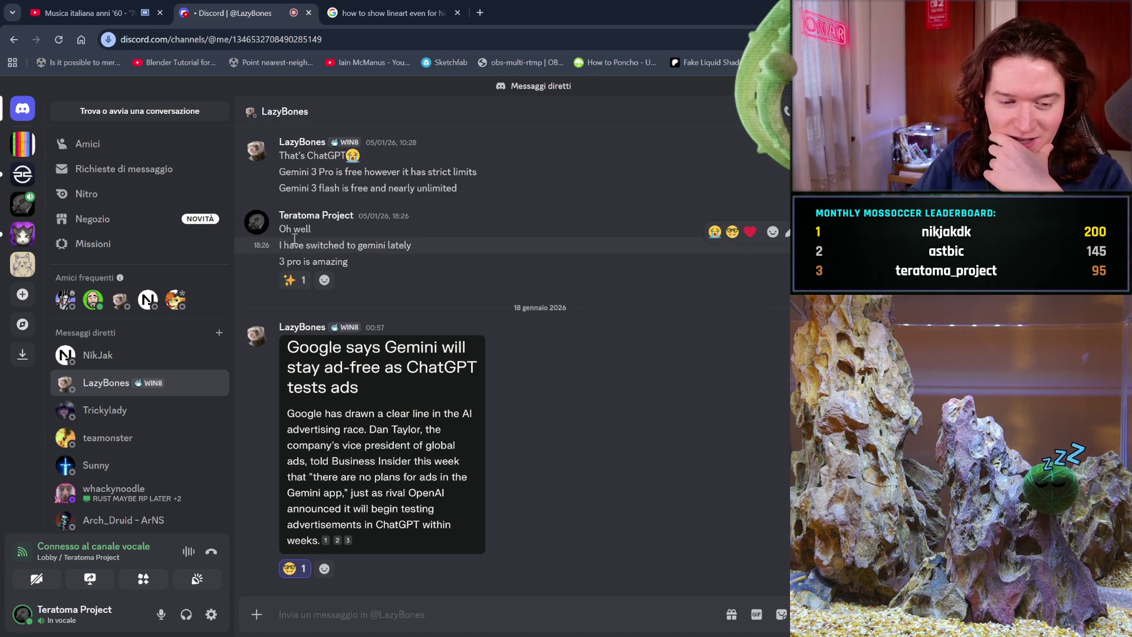
left_click(394, 7)
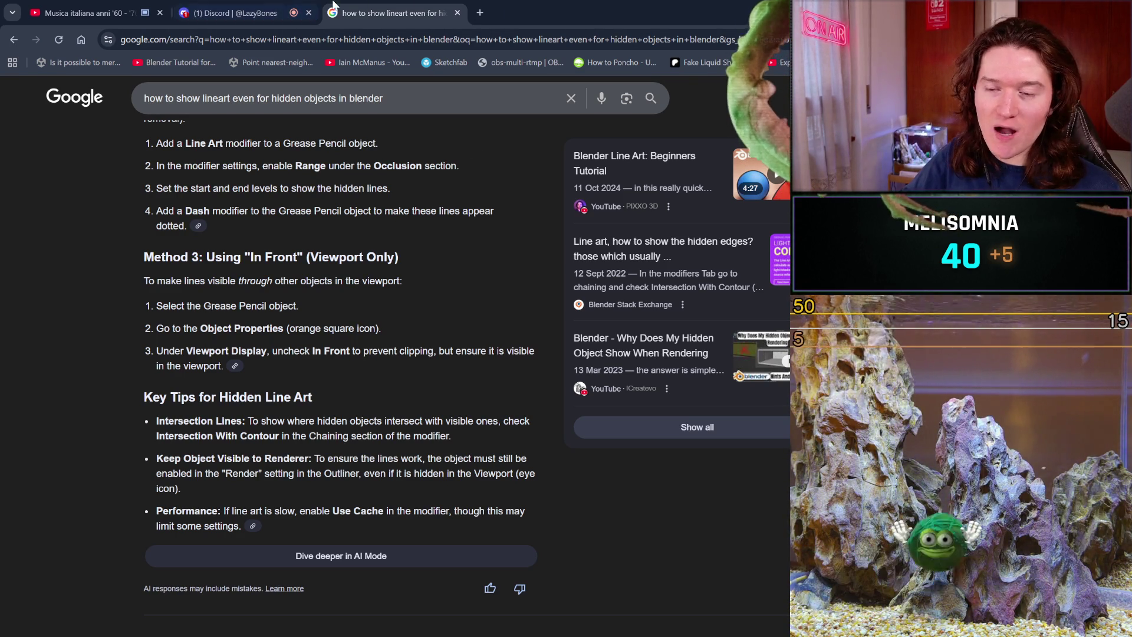
left_click(255, 7)
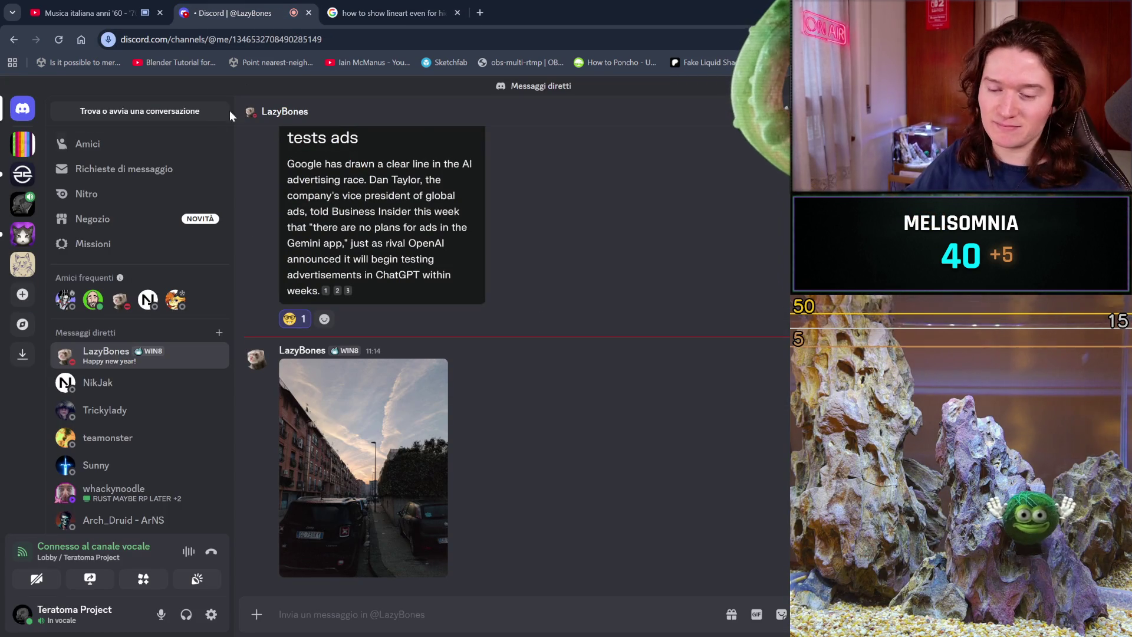
Step: View the shared street photo full size, zooming in and out on it
left_click(385, 485)
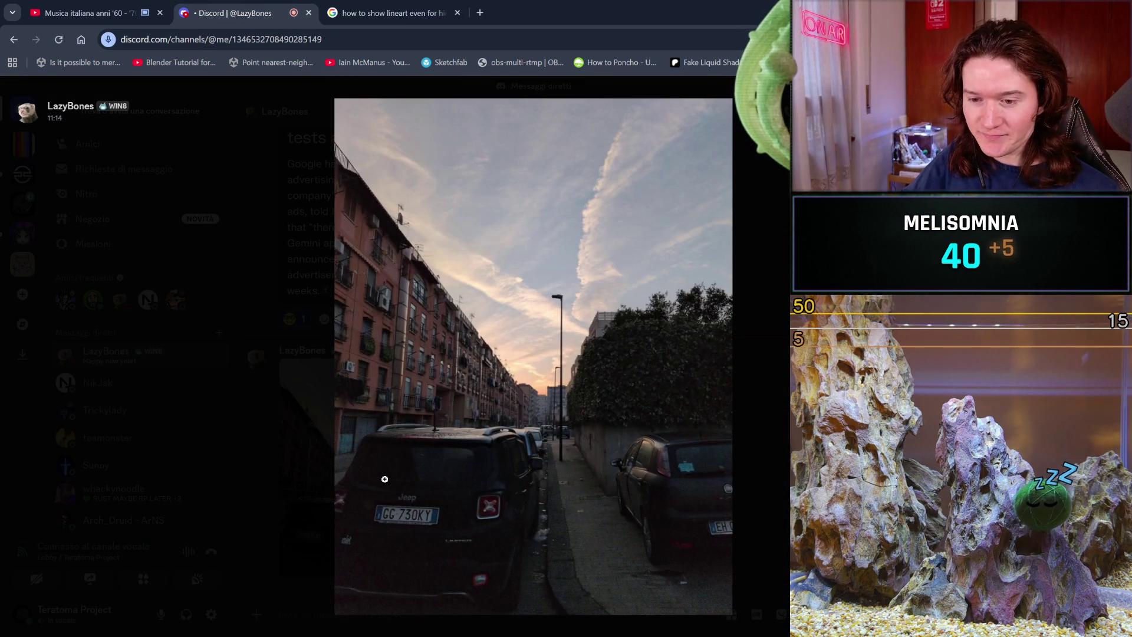
left_click(515, 405)
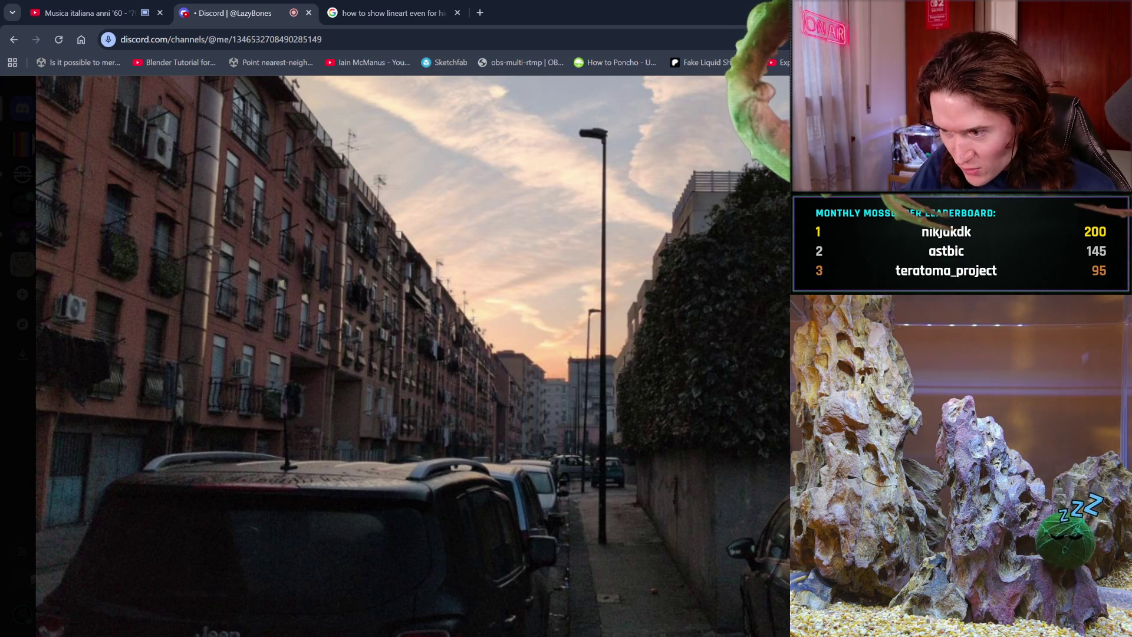
left_click(661, 264)
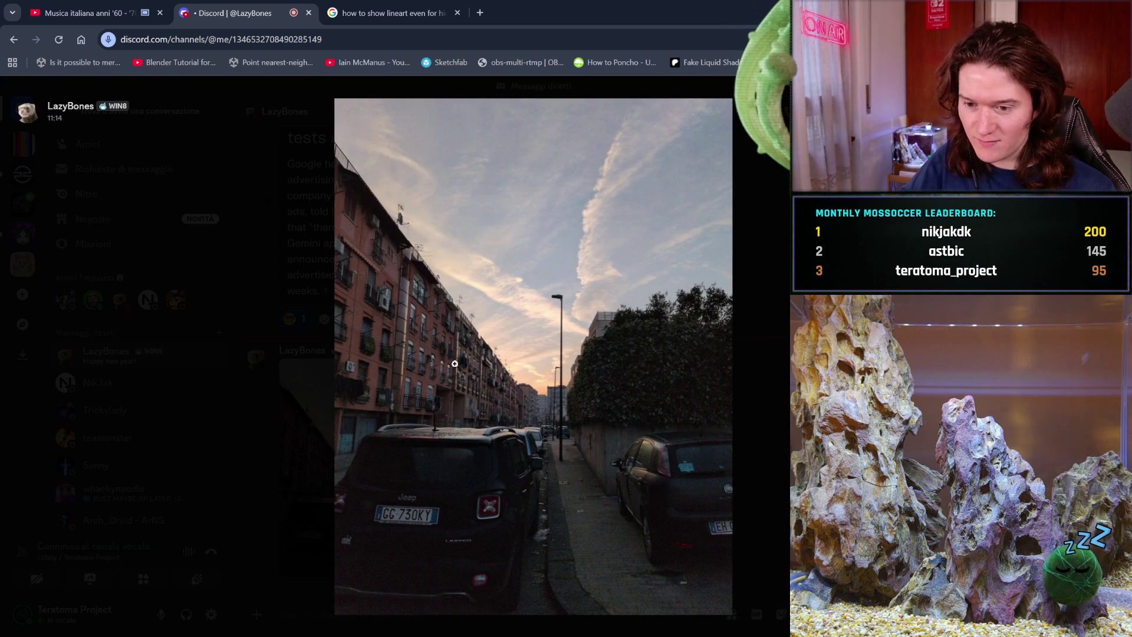
left_click(658, 510)
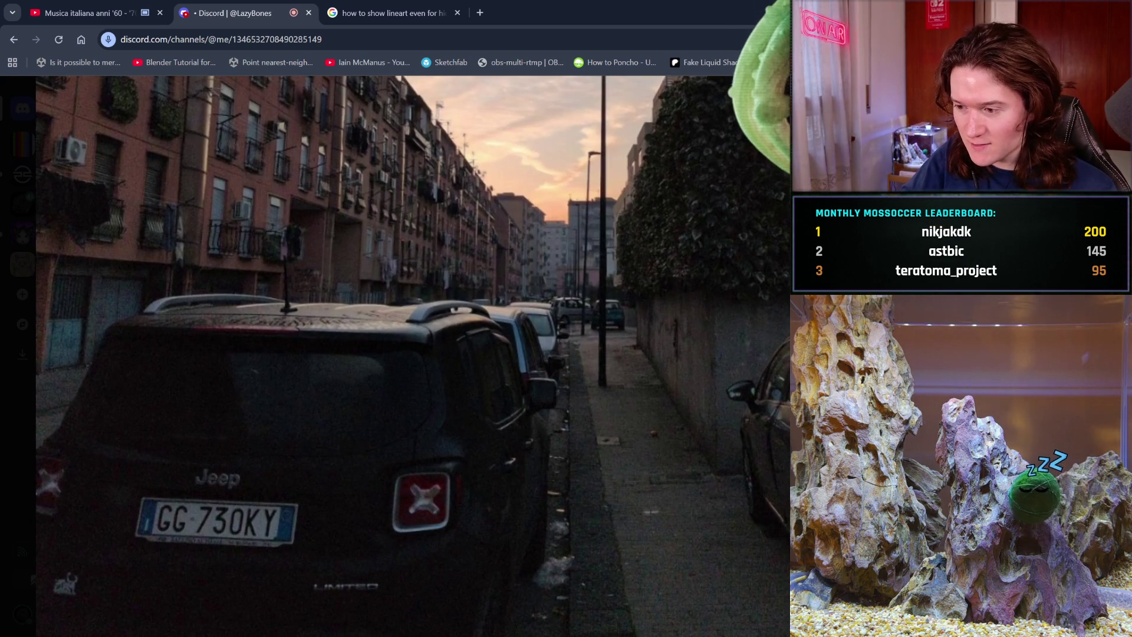
left_click(322, 237)
left_click(322, 237)
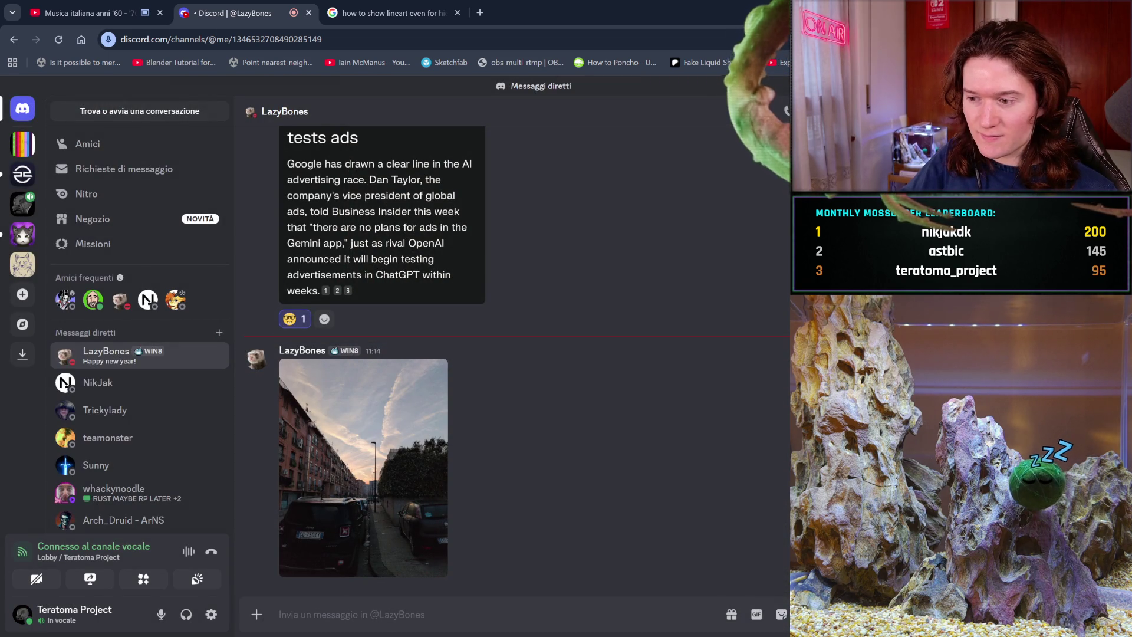
Step: Reopen the street photo, close the viewer, and return to the line art search results
left_click(353, 445)
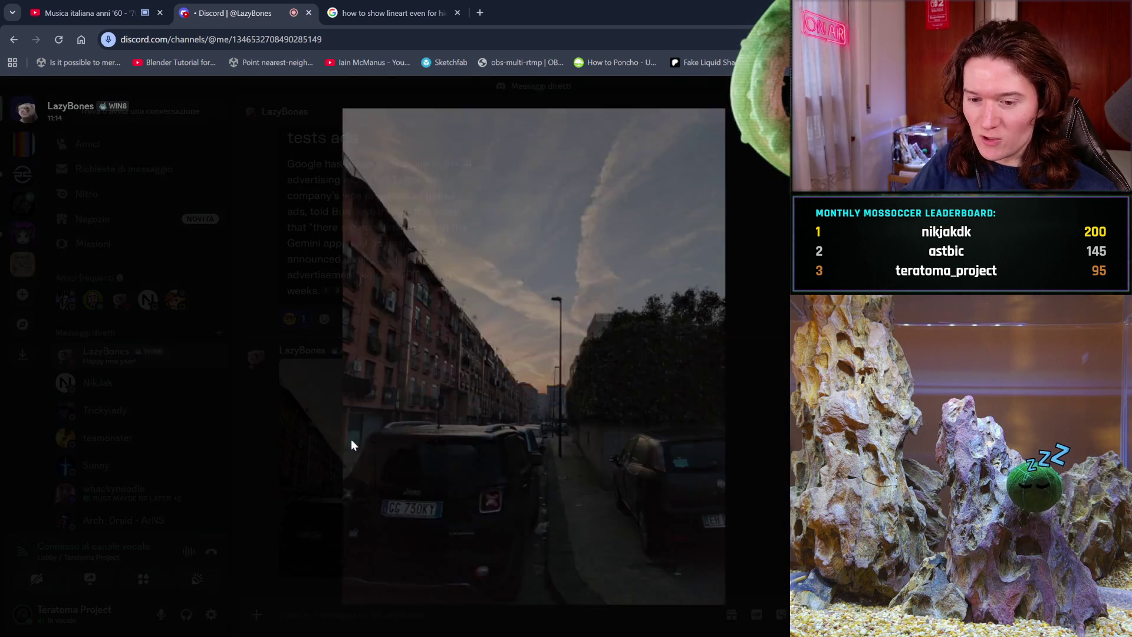
key("Escape")
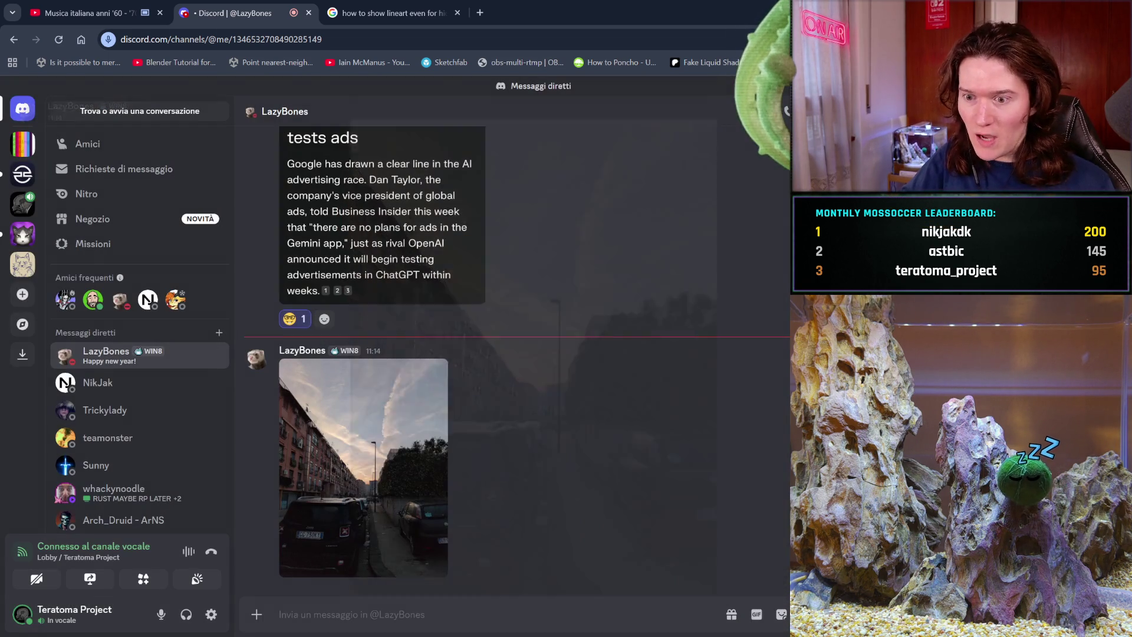
left_click(431, 7)
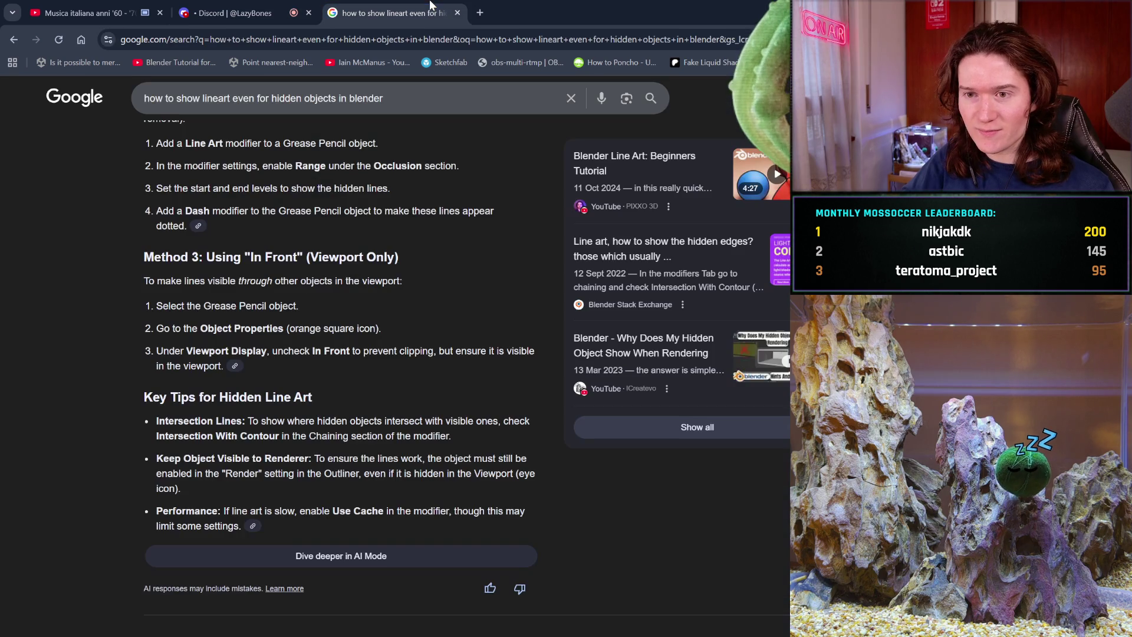
Step: Close the Google tab with the line art search results
left_click(458, 13)
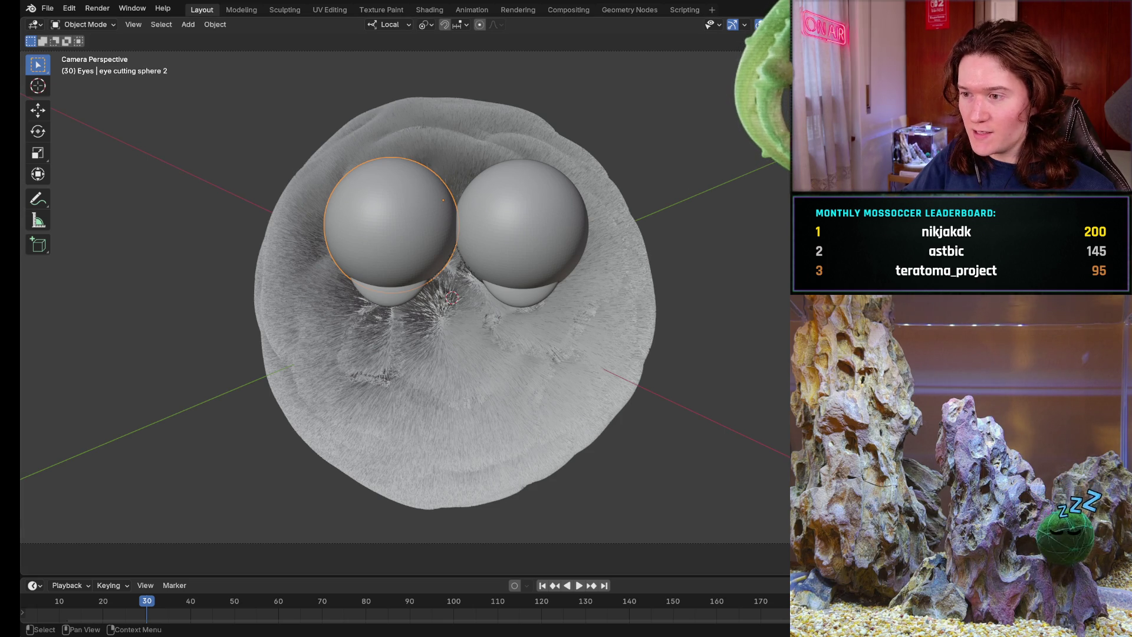
Step: Select both eye cutting spheres and nudge them slightly with G
left_click(521, 250)
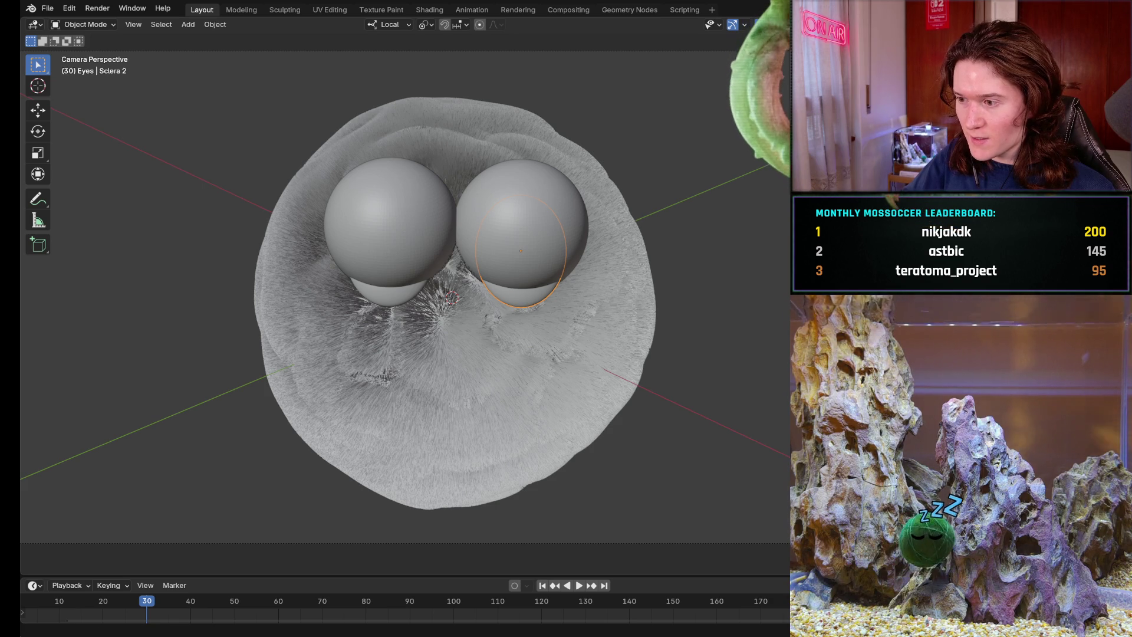
left_click(390, 250)
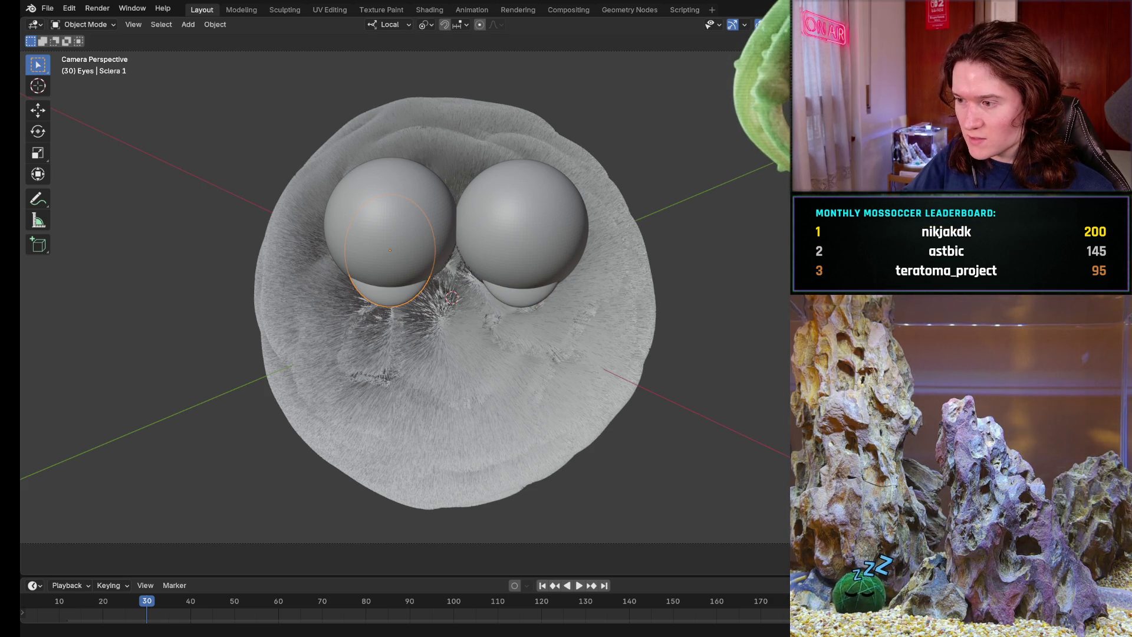
left_click(503, 233)
left_click(375, 226, "shift")
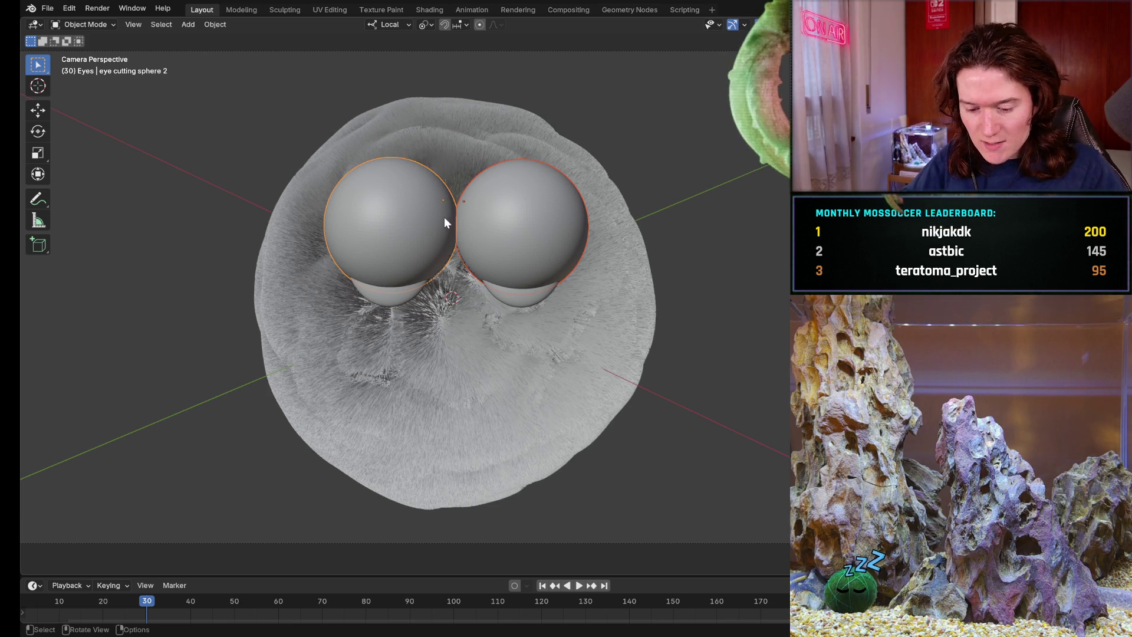
key("g")
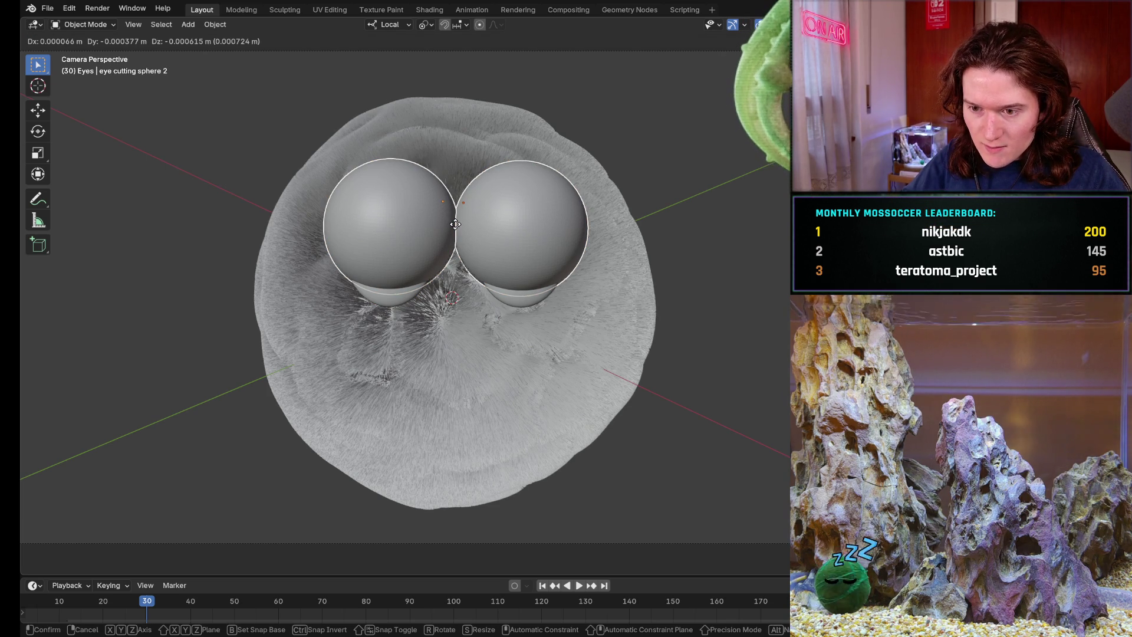
left_click(455, 228)
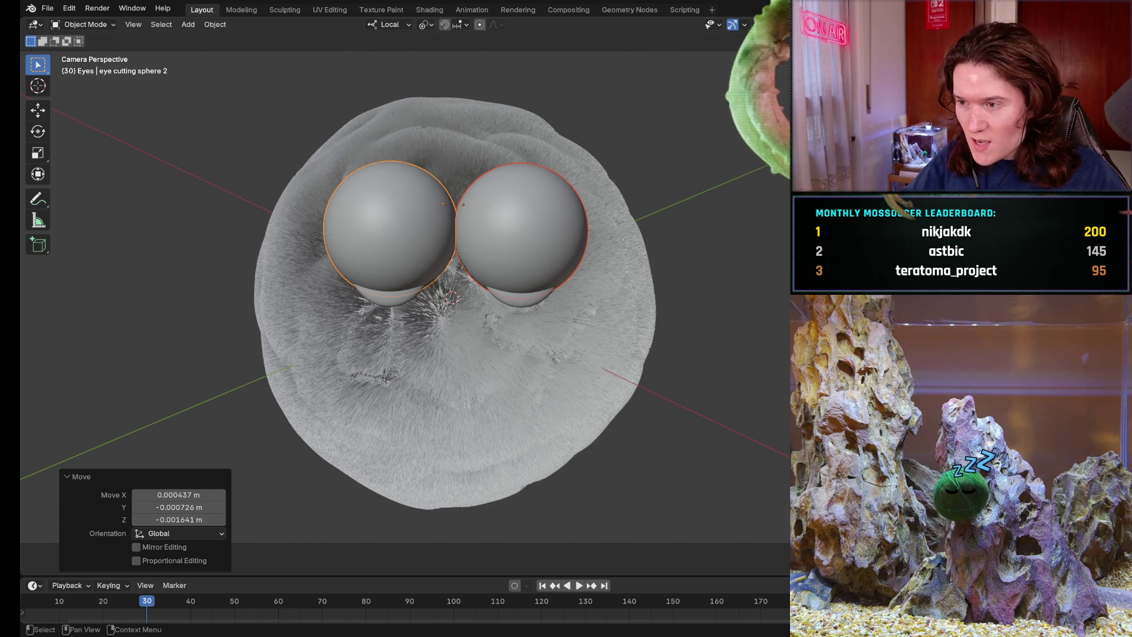
Step: Select the crescent scleras of both eyes
left_click(521, 295)
left_click(389, 298)
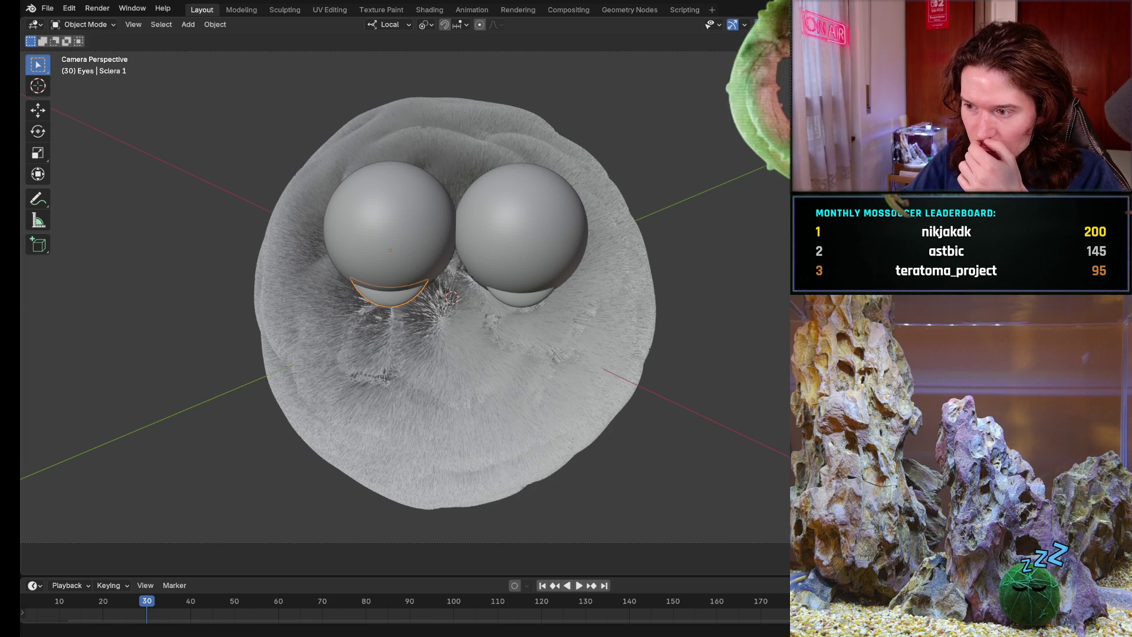
left_click(520, 298)
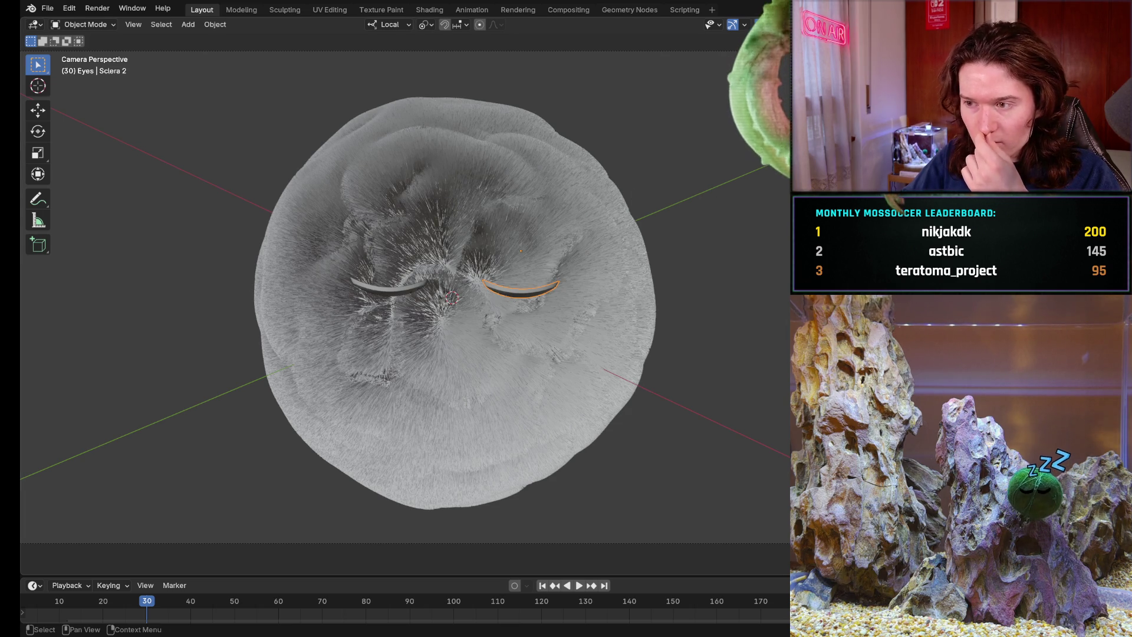
Step: Add an Object Line Art grease pencil to Sclera 2, then to Sclera 1
left_click(189, 24)
mouse_move(221, 128)
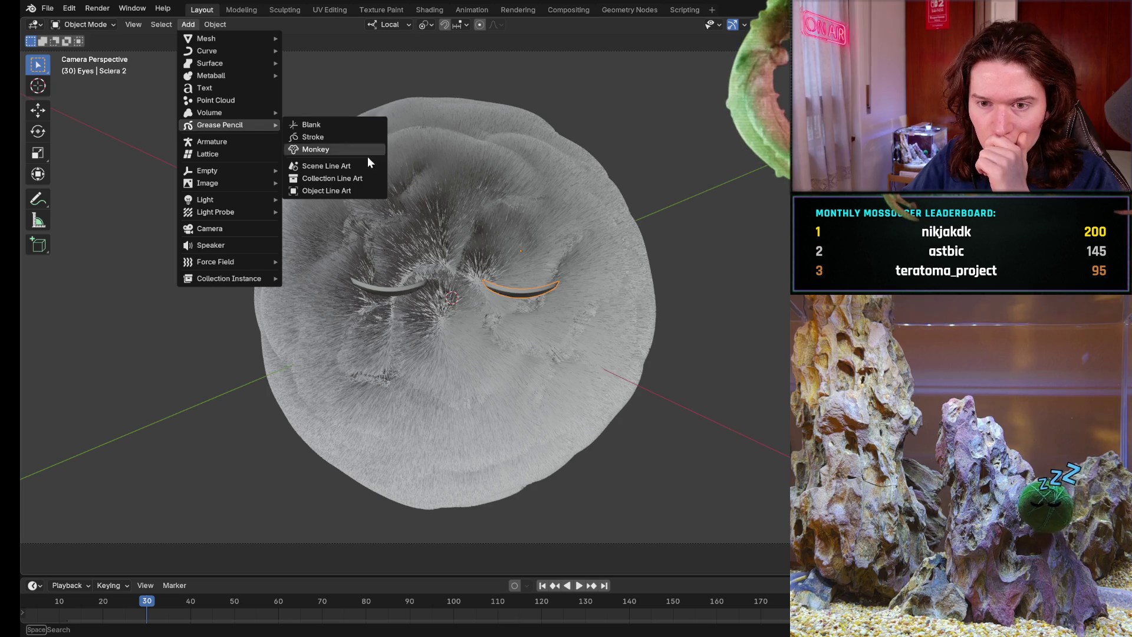
left_click(357, 191)
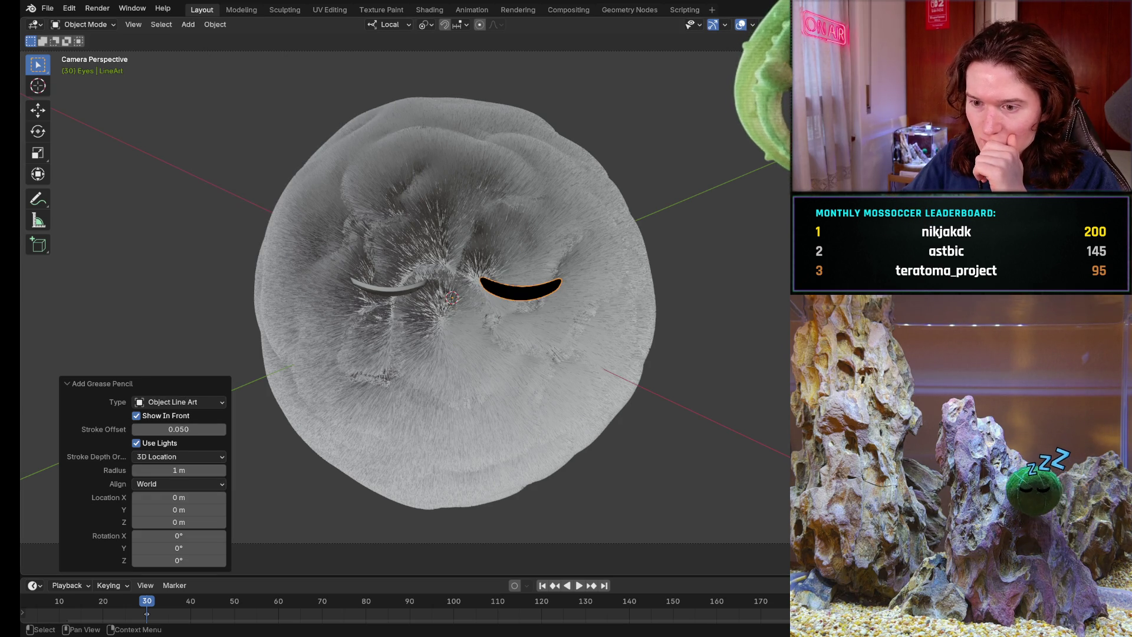
left_click(521, 288)
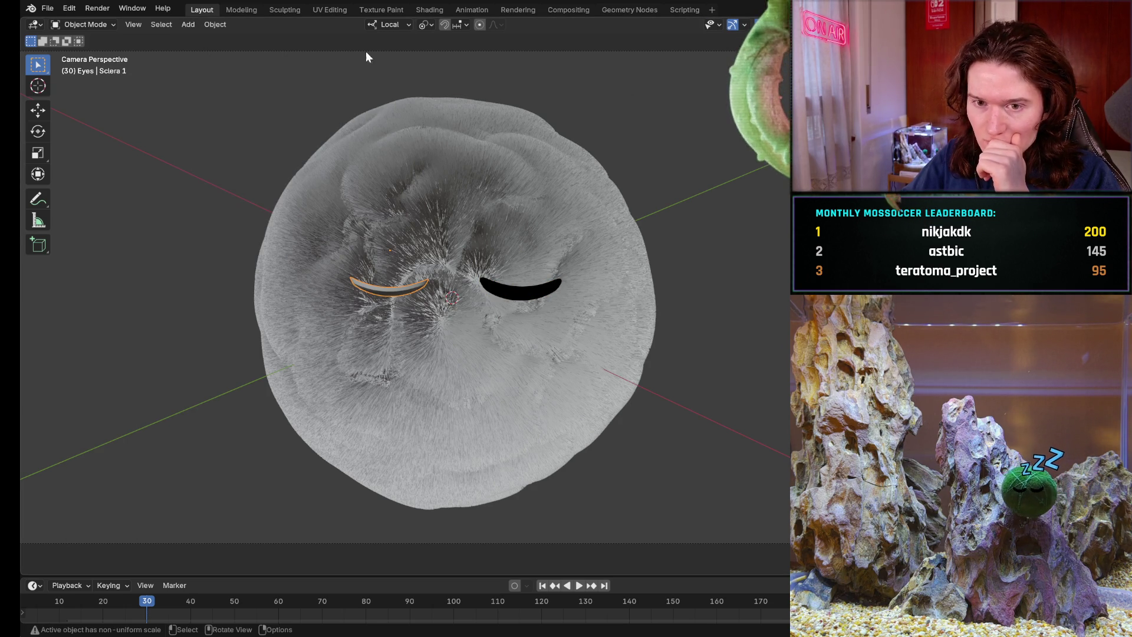
left_click(204, 24)
mouse_move(190, 28)
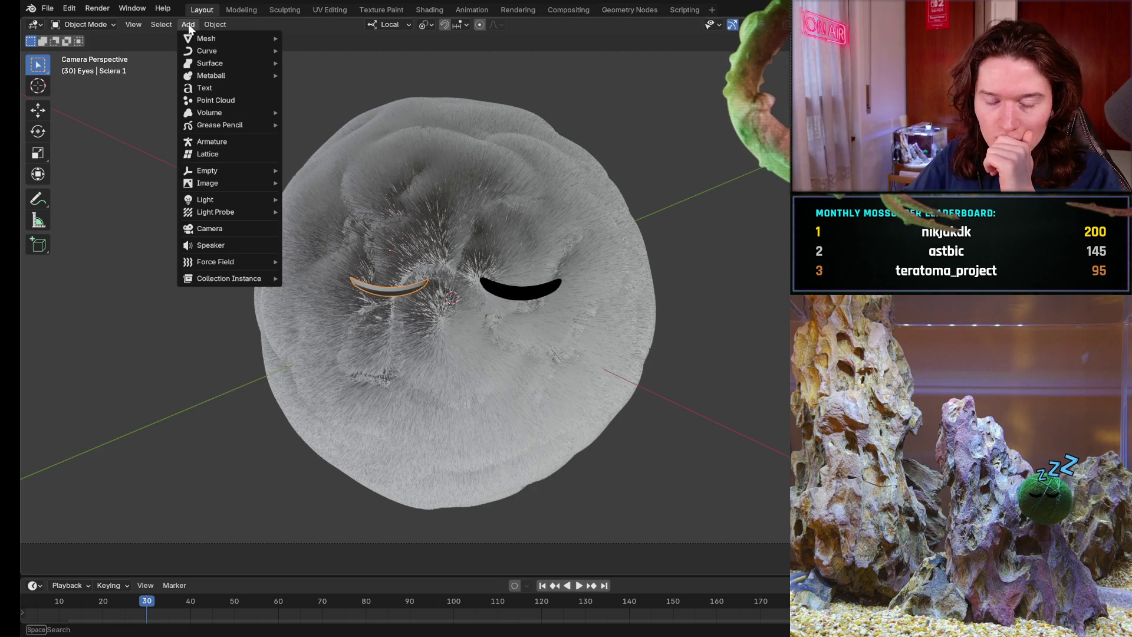
mouse_move(206, 124)
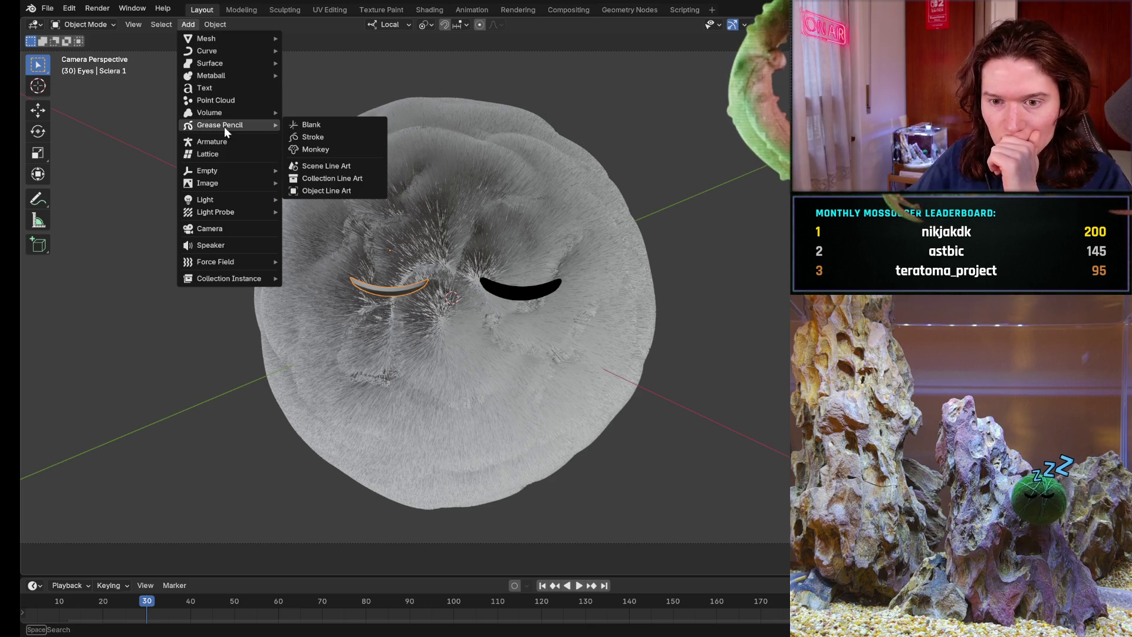
left_click(363, 192)
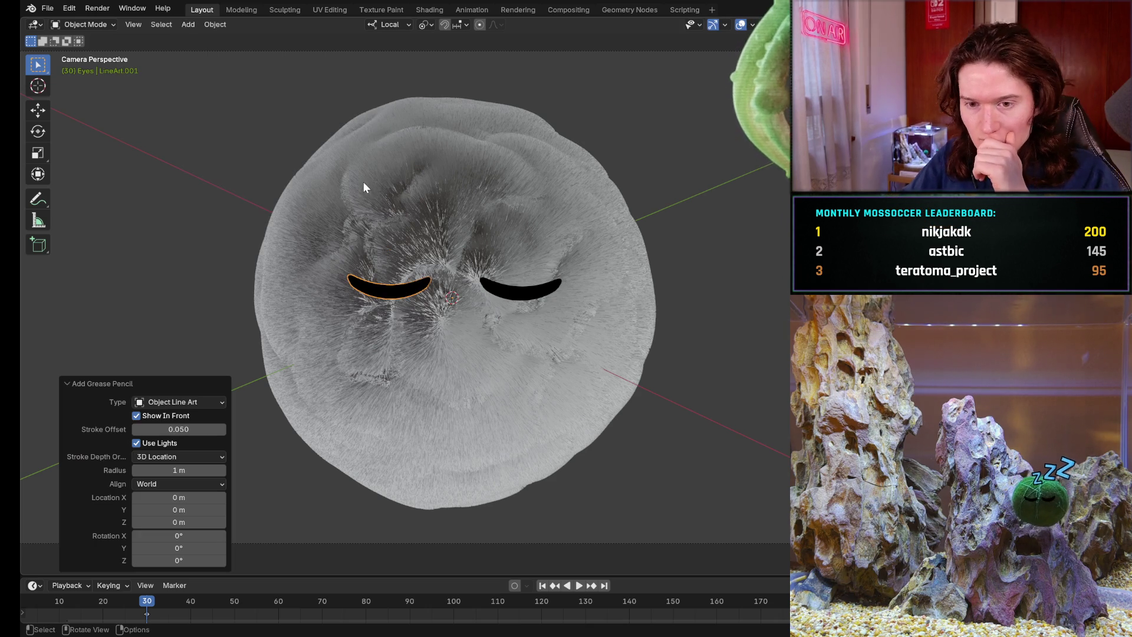
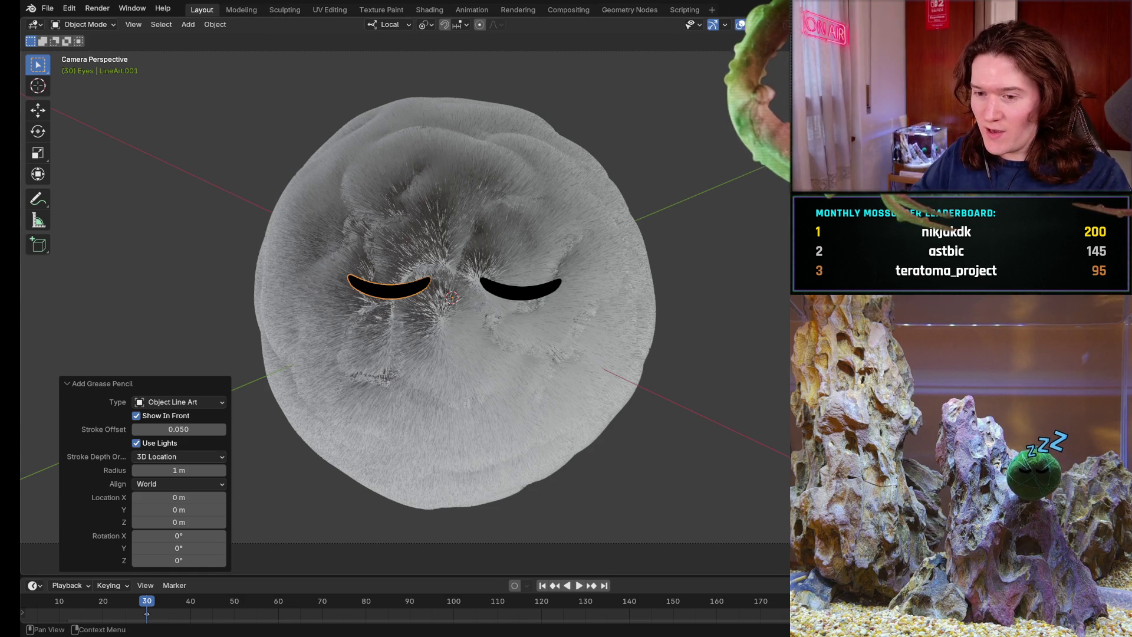
Step: Switch Blender to the Sculpting workspace, where the eyes show without the head
left_click(275, 12)
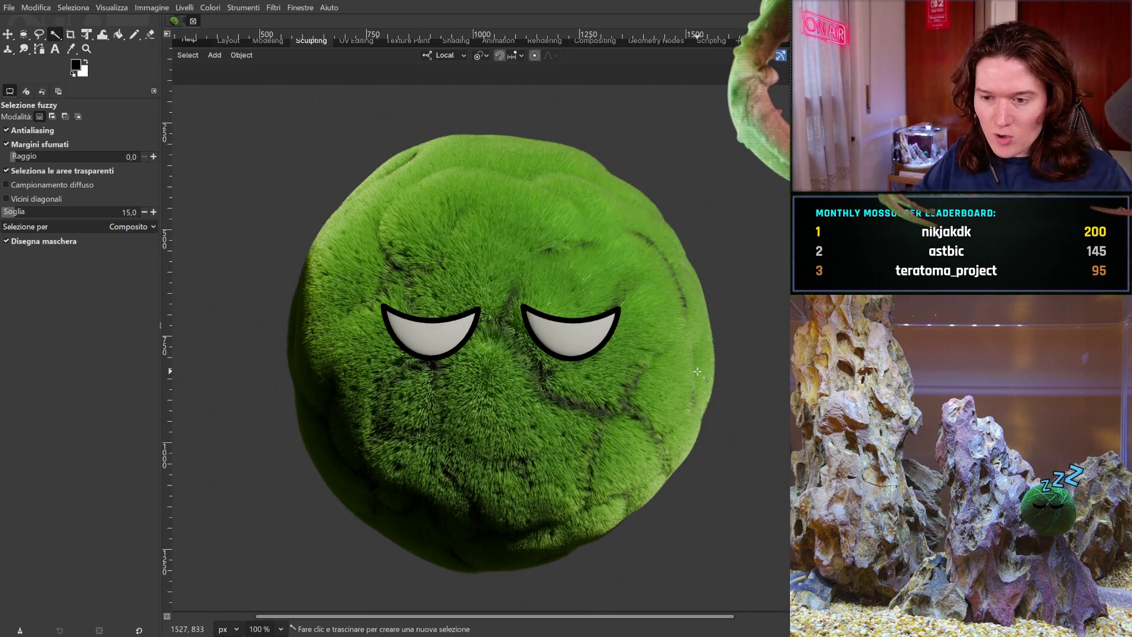
Step: Paste the closed-eyelid moss-ball render into GIMP, then undo back to an empty transparent canvas
key("ctrl+v")
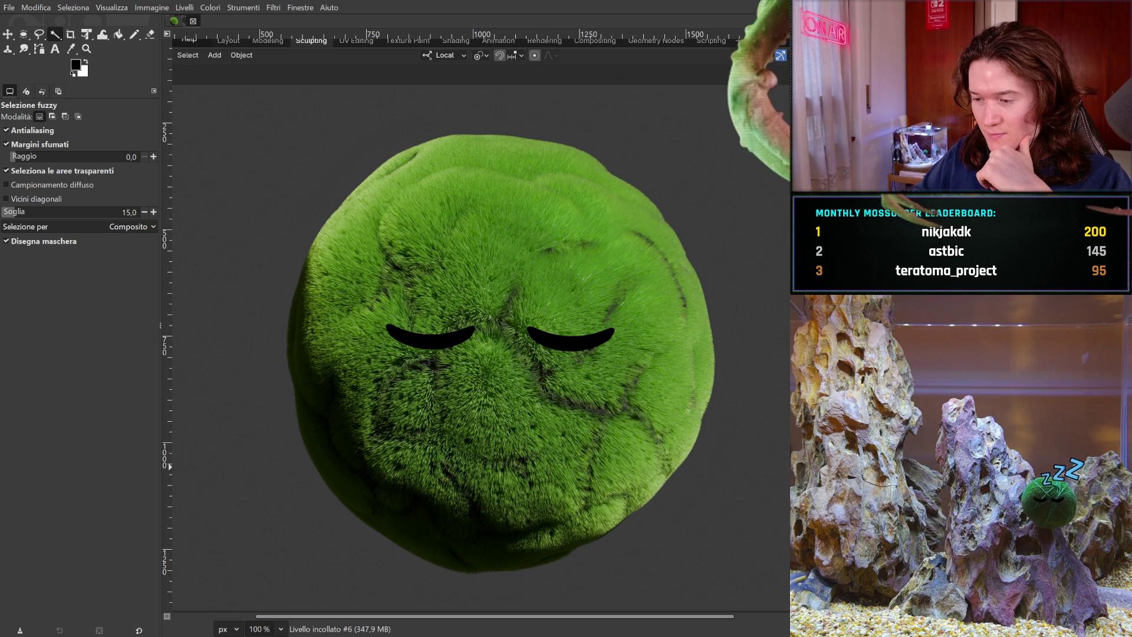
key("ctrl+z")
Step: Step through the paste history to compare the open, lowered, angry and closed-eyelid eyes
key("ctrl+y")
key("ctrl+z")
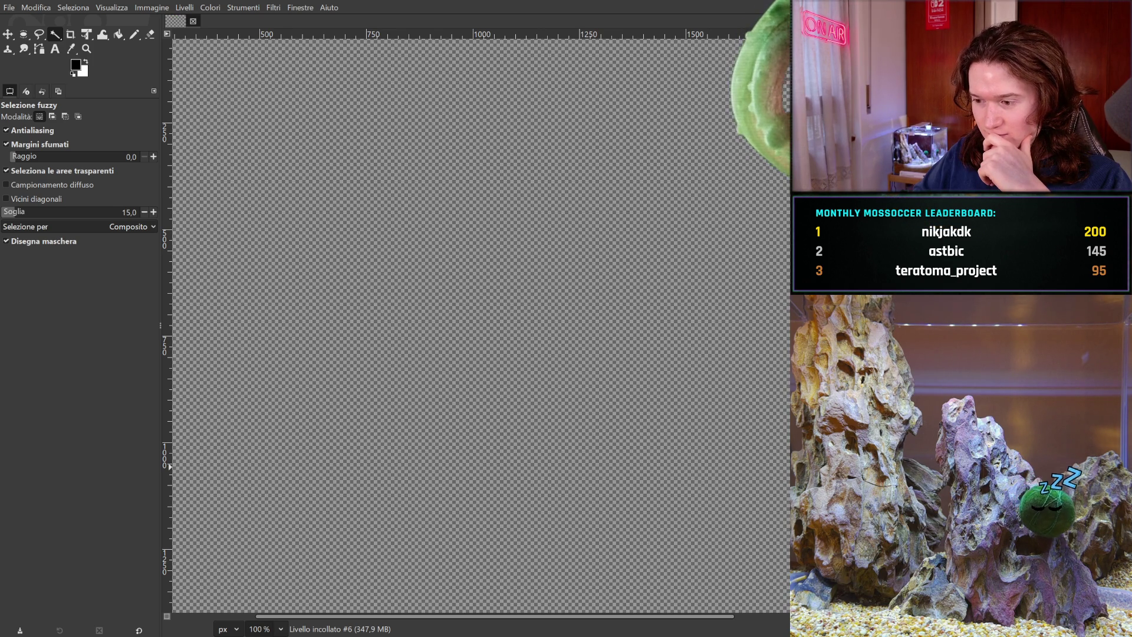
key("ctrl+y")
key("ctrl+y")
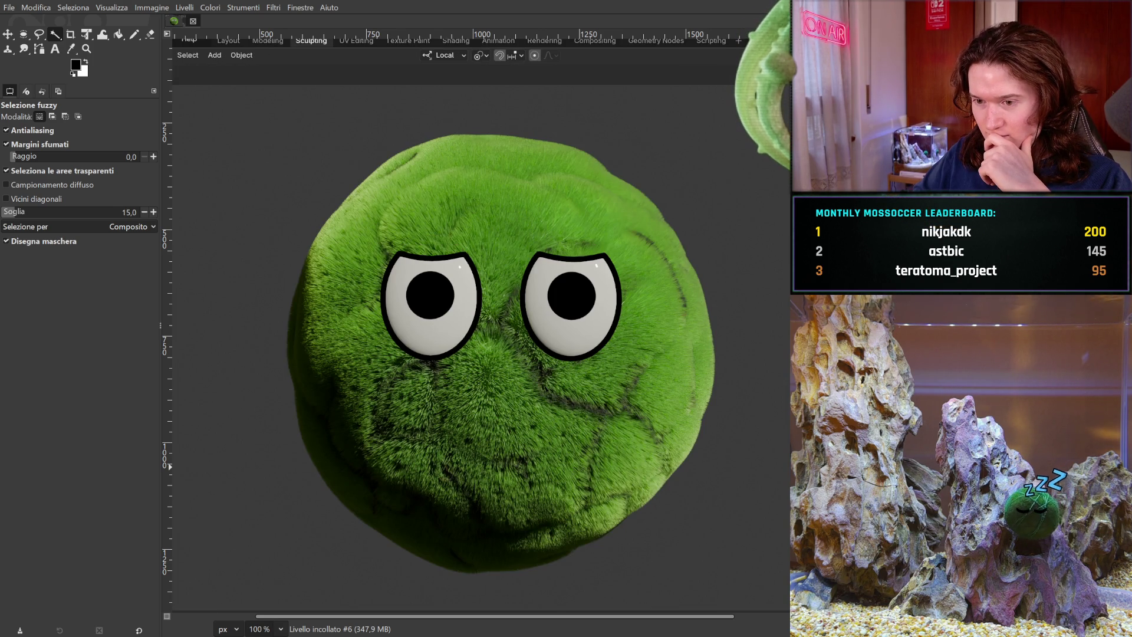
key("ctrl+y")
key("ctrl+y")
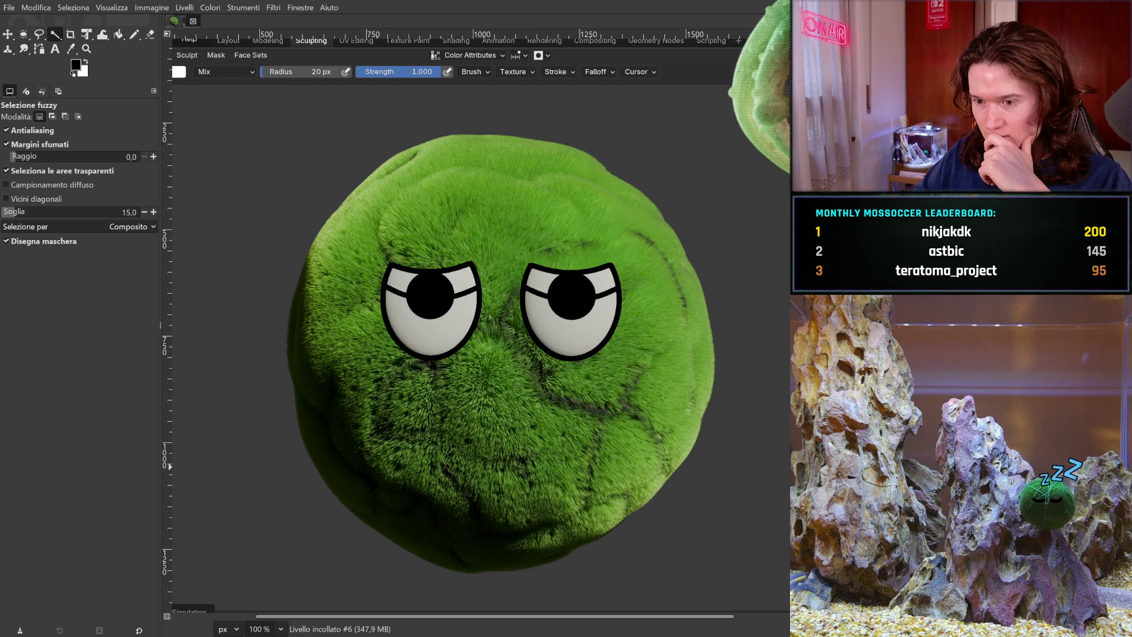
key("ctrl+y")
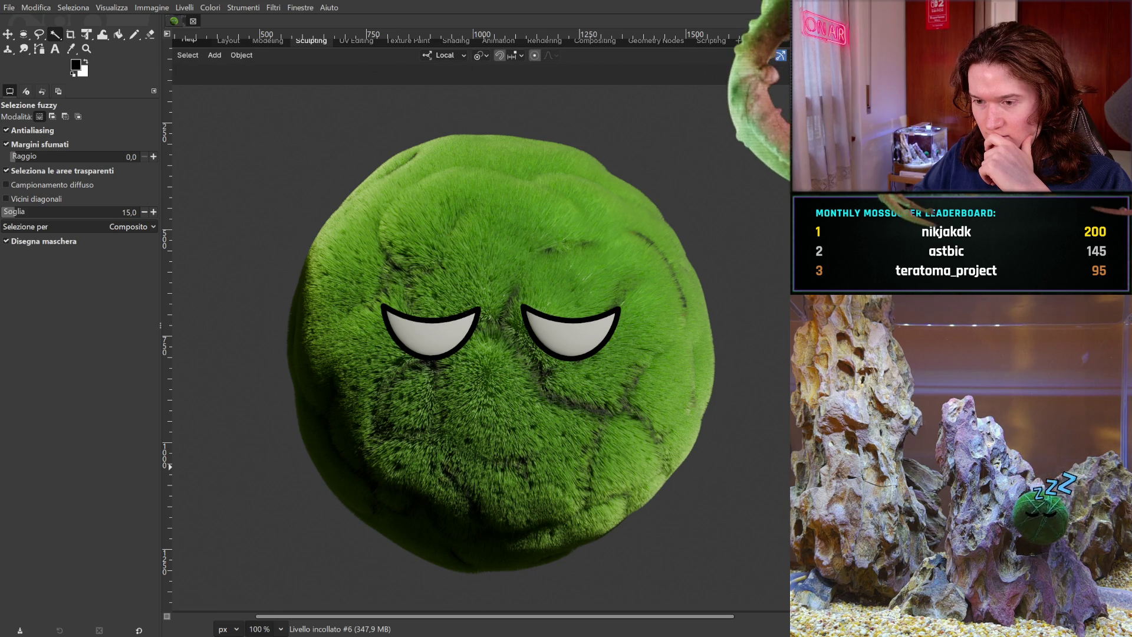
key("ctrl+y")
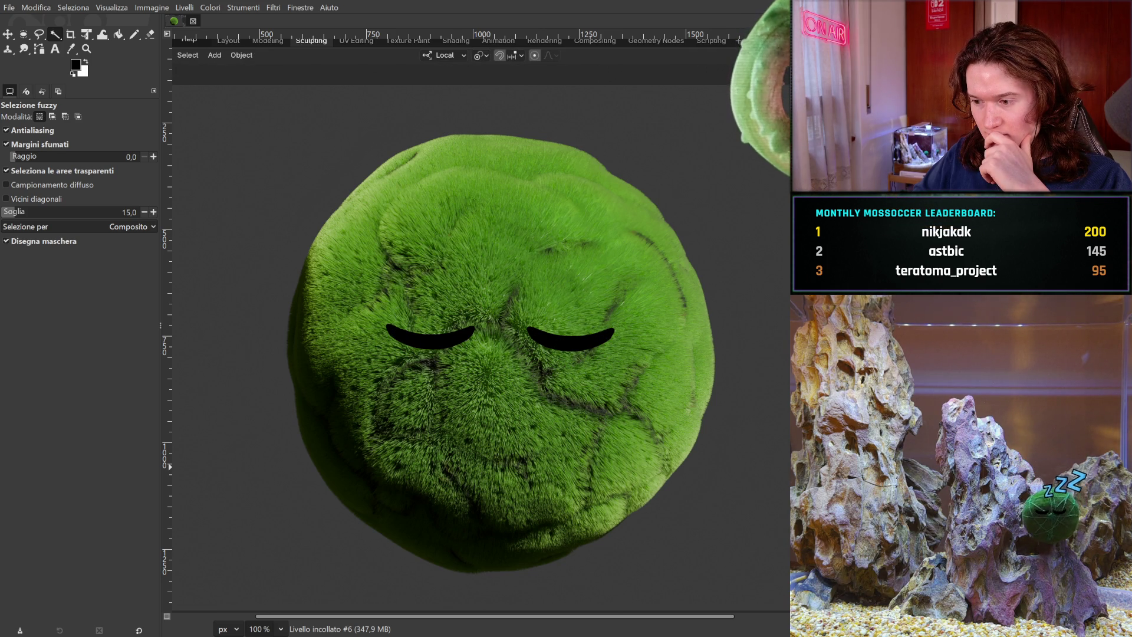
key("ctrl+y")
key("ctrl+y")
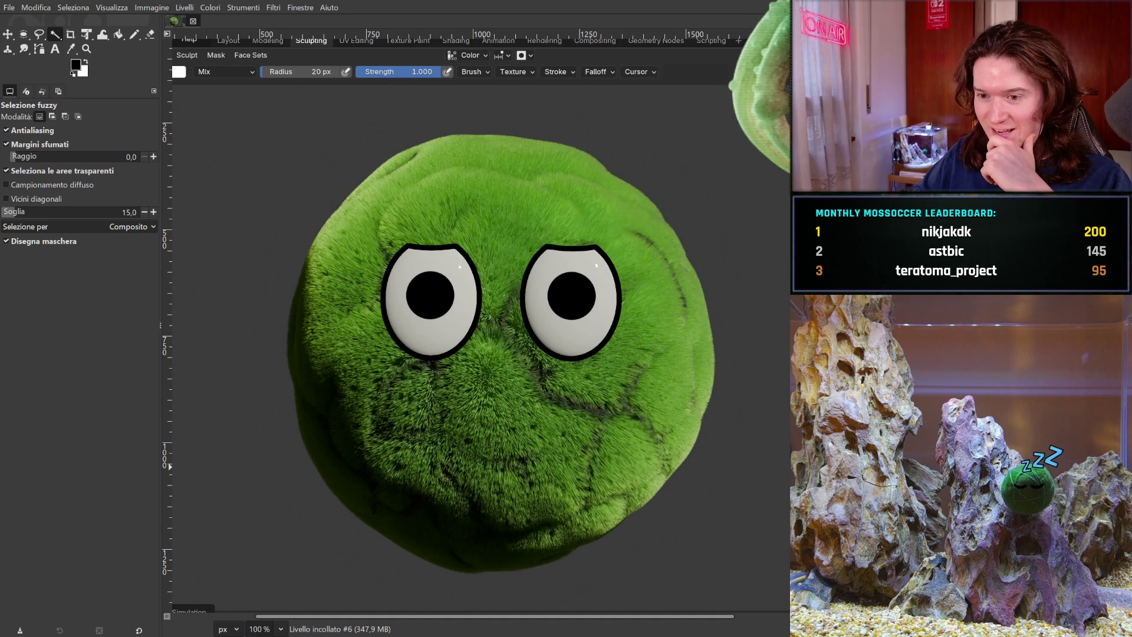
key("ctrl+y")
key("ctrl+y")
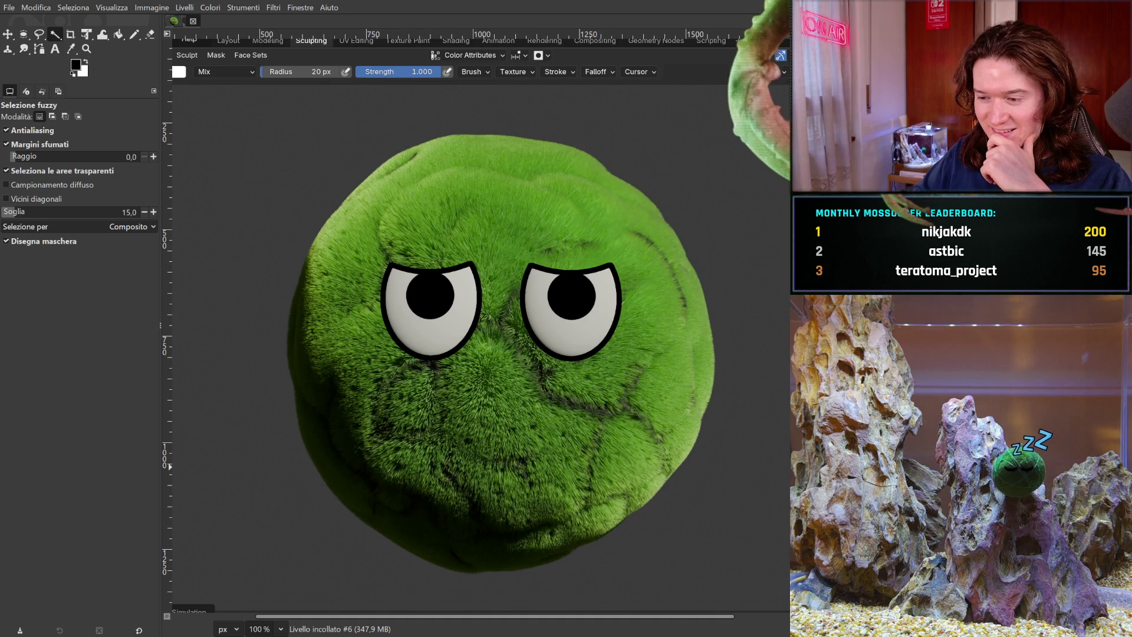
key("ctrl+y")
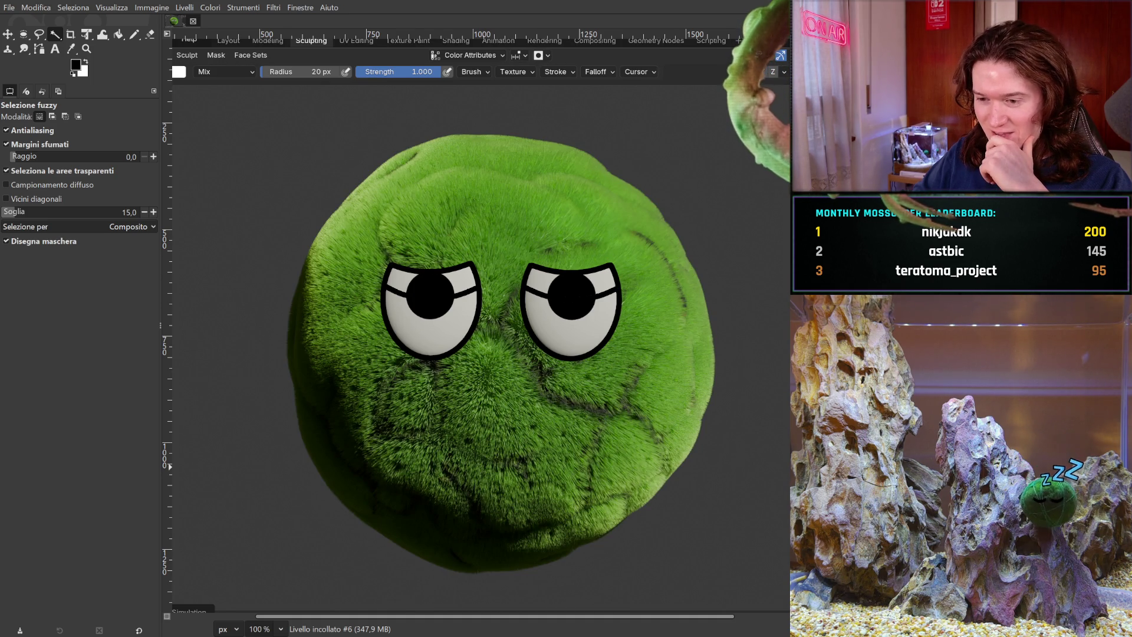
key("ctrl+z")
key("ctrl+y")
key("ctrl+z")
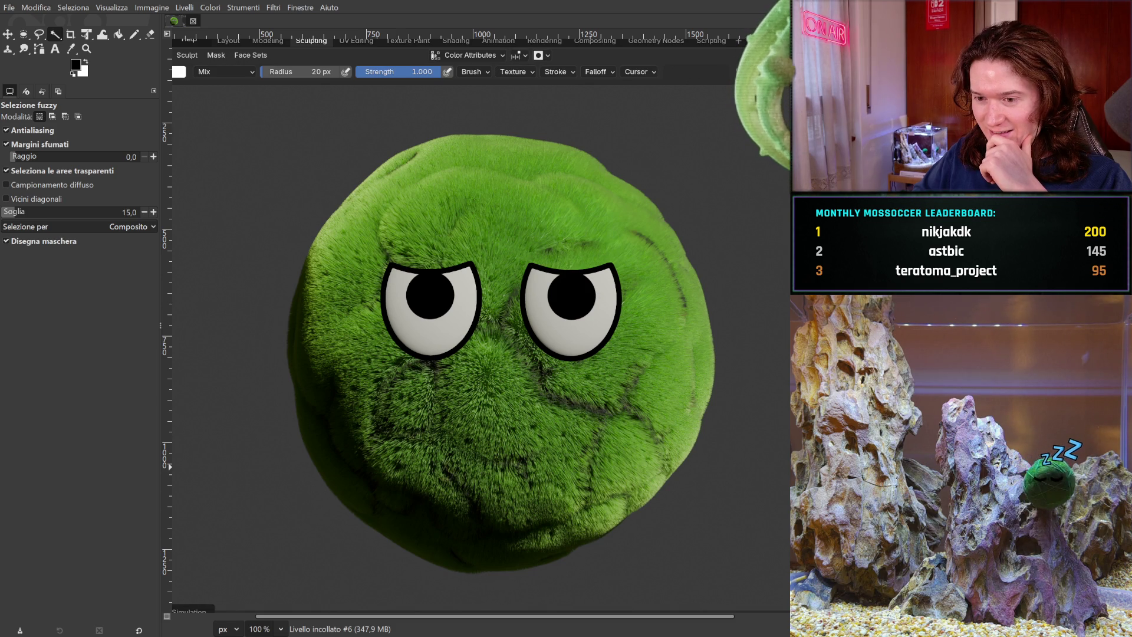
key("ctrl+y")
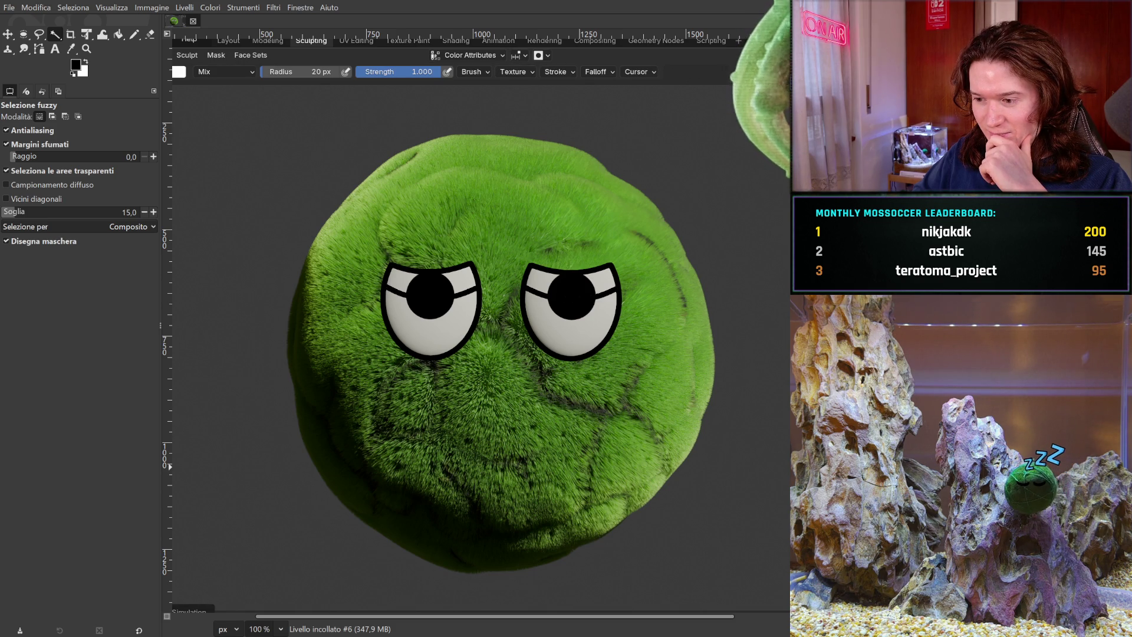
key("ctrl+z")
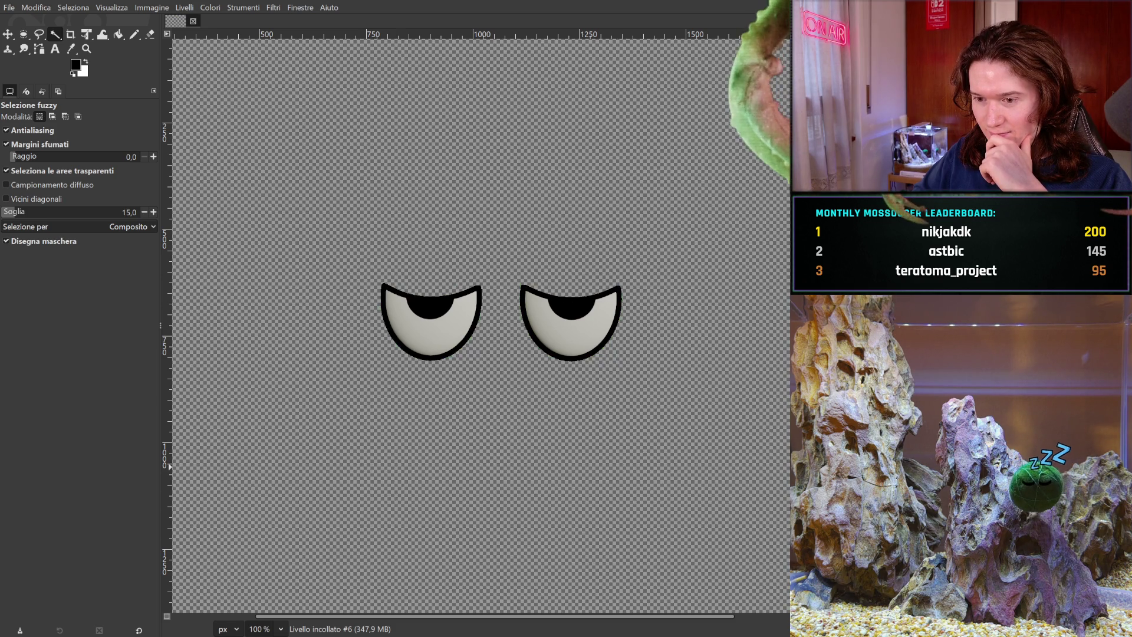
key("ctrl+y")
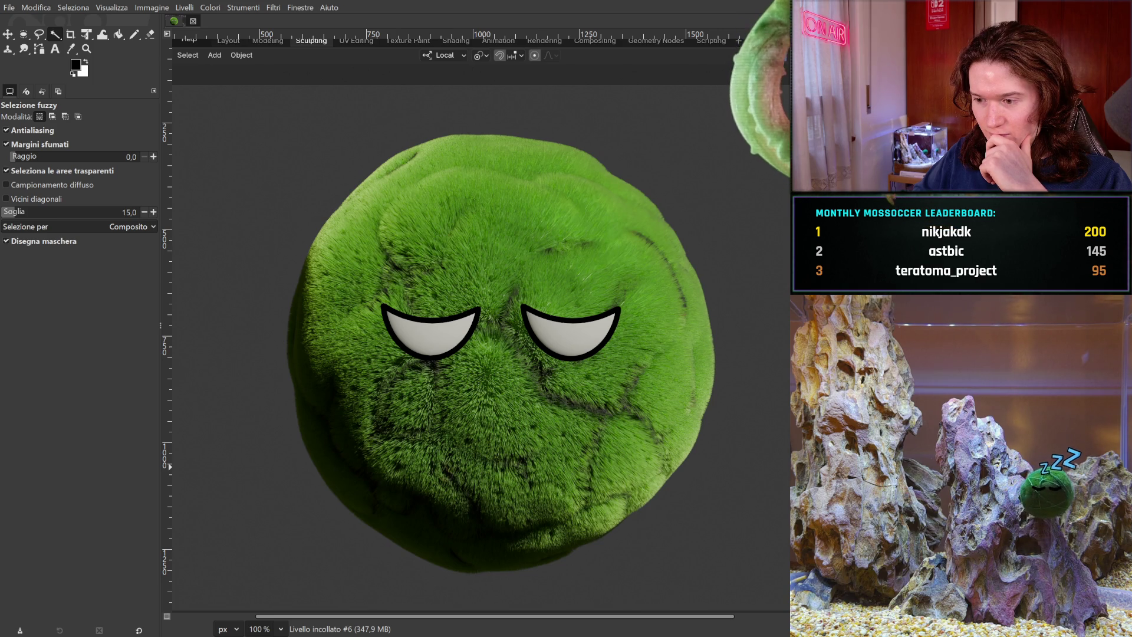
key("ctrl+y")
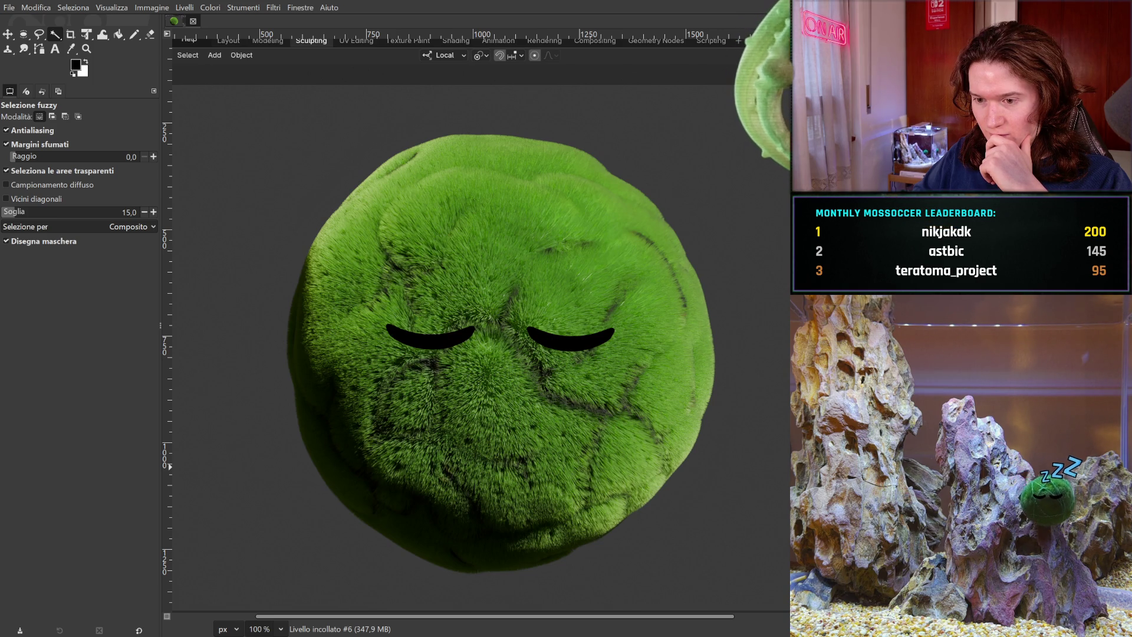
Step: Toggle the closed-eyelid moss-ball render off and on, leaving it on the canvas
key("ctrl+z")
key("ctrl+z")
key("ctrl+z")
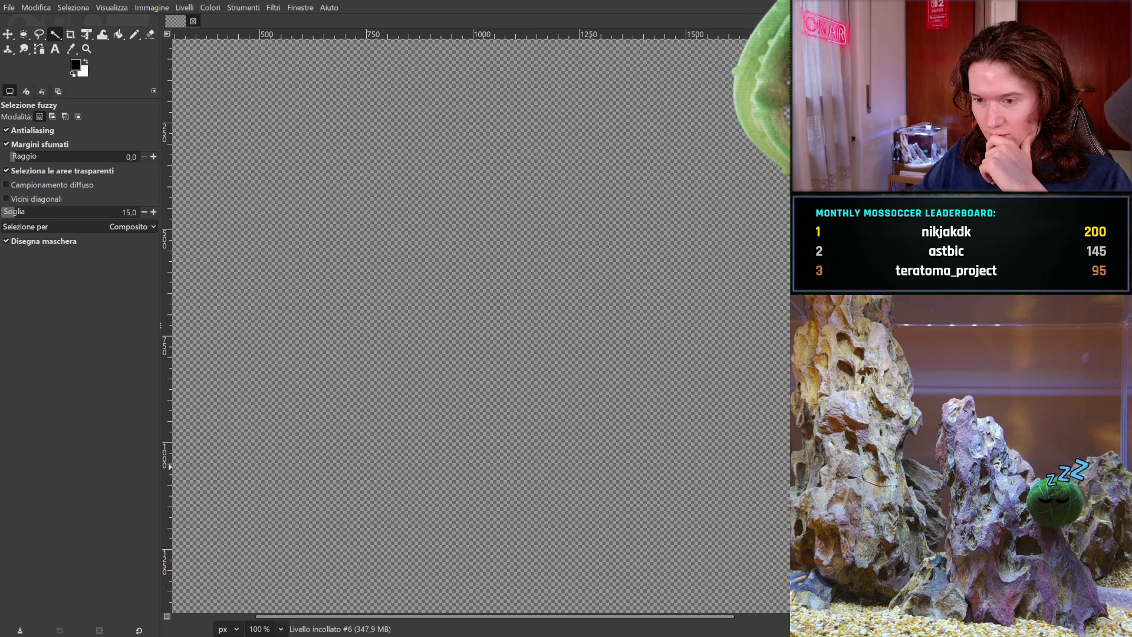
key("ctrl+y")
key("ctrl+y")
key("ctrl+y")
key("ctrl+z")
key("ctrl+y")
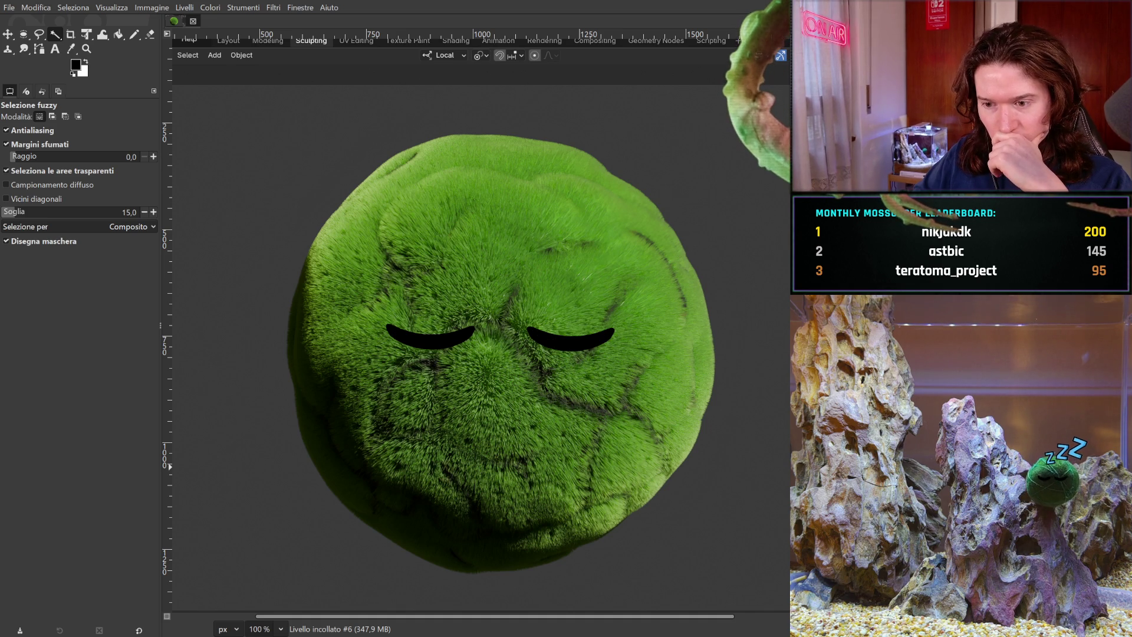
key("ctrl+z")
key("ctrl+z")
key("ctrl+z")
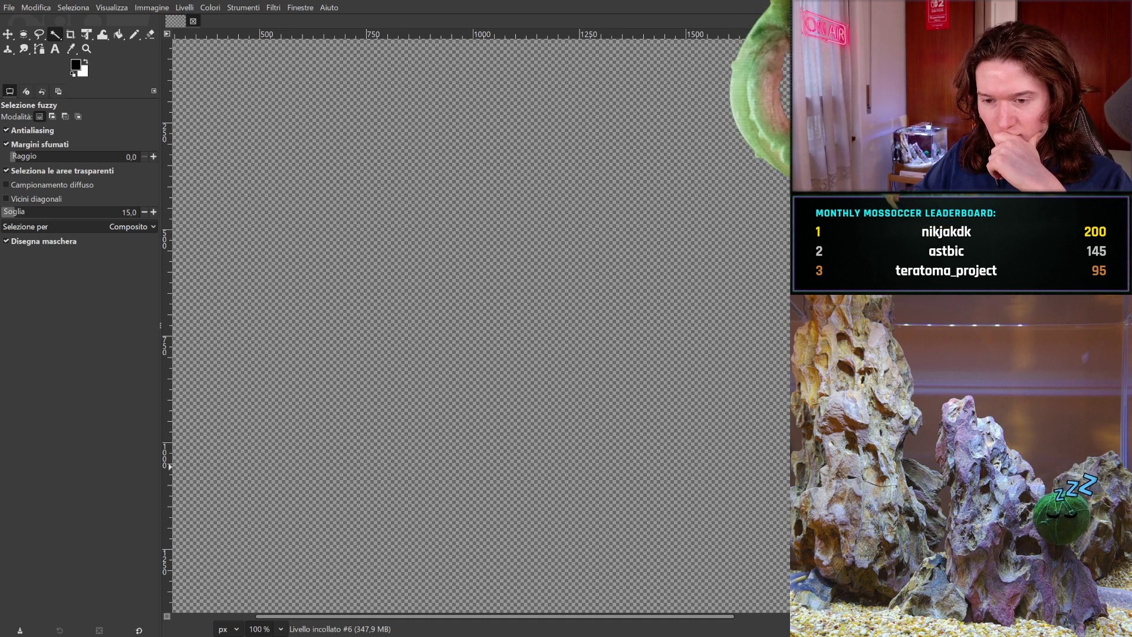
key("ctrl+y")
key("ctrl+y")
key("ctrl+y")
key("ctrl+z")
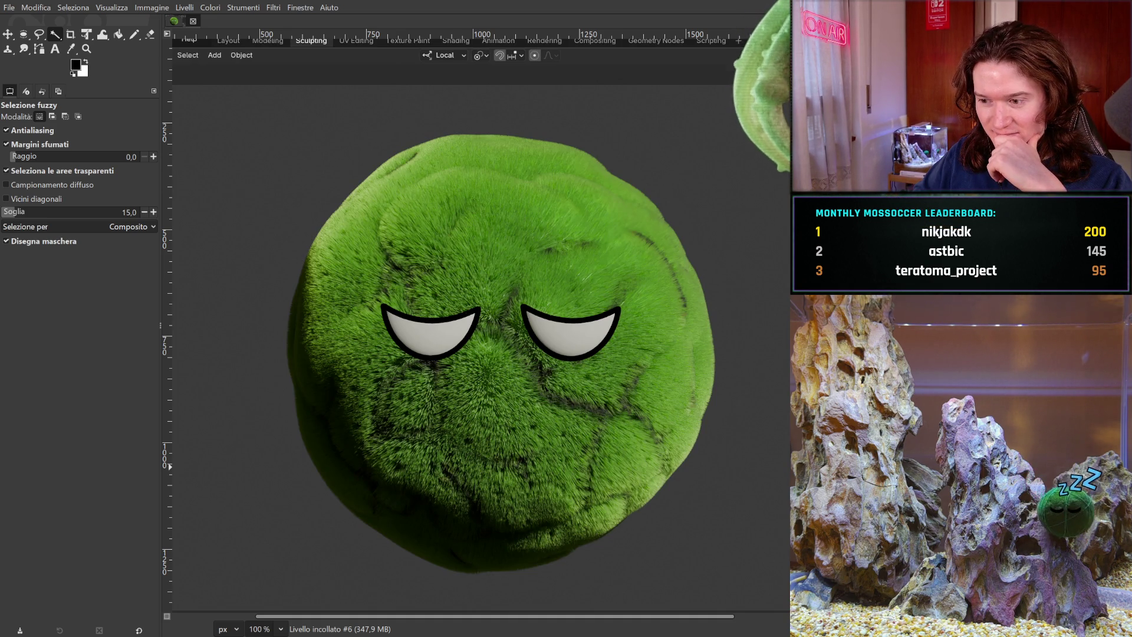
key("Delete")
key("ctrl+z")
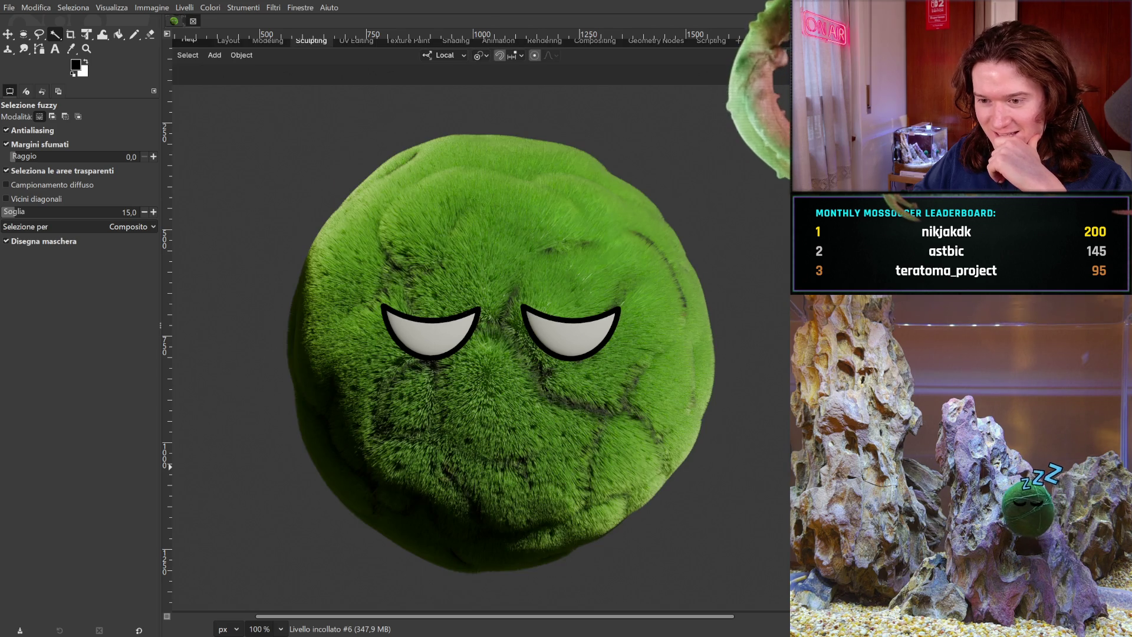
key("Delete")
key("ctrl+z")
key("Delete")
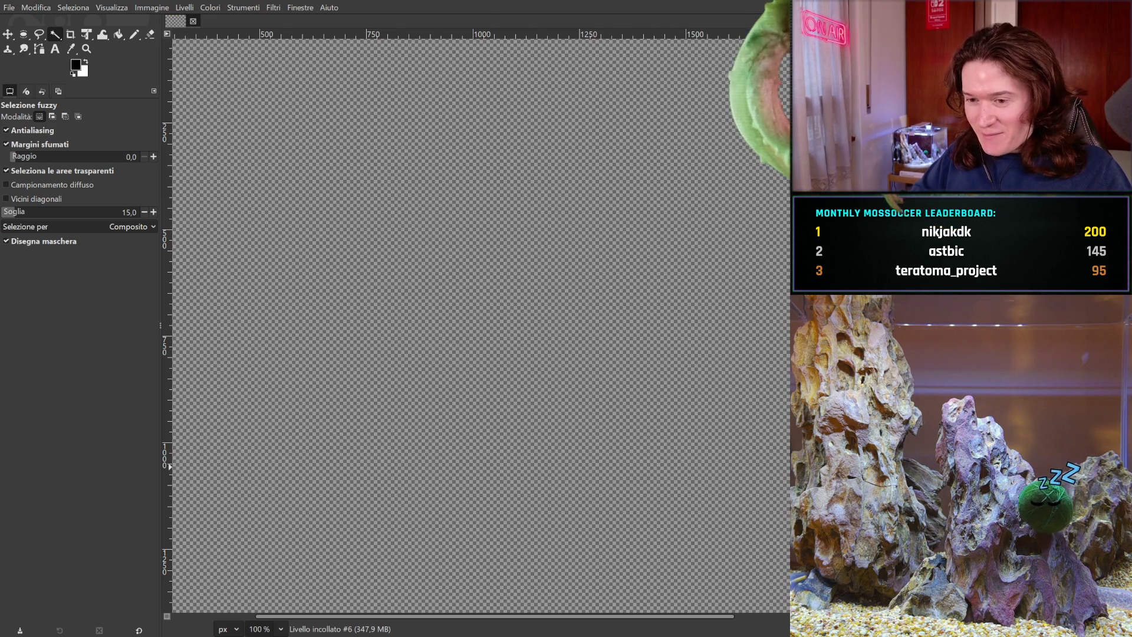
key("ctrl+z")
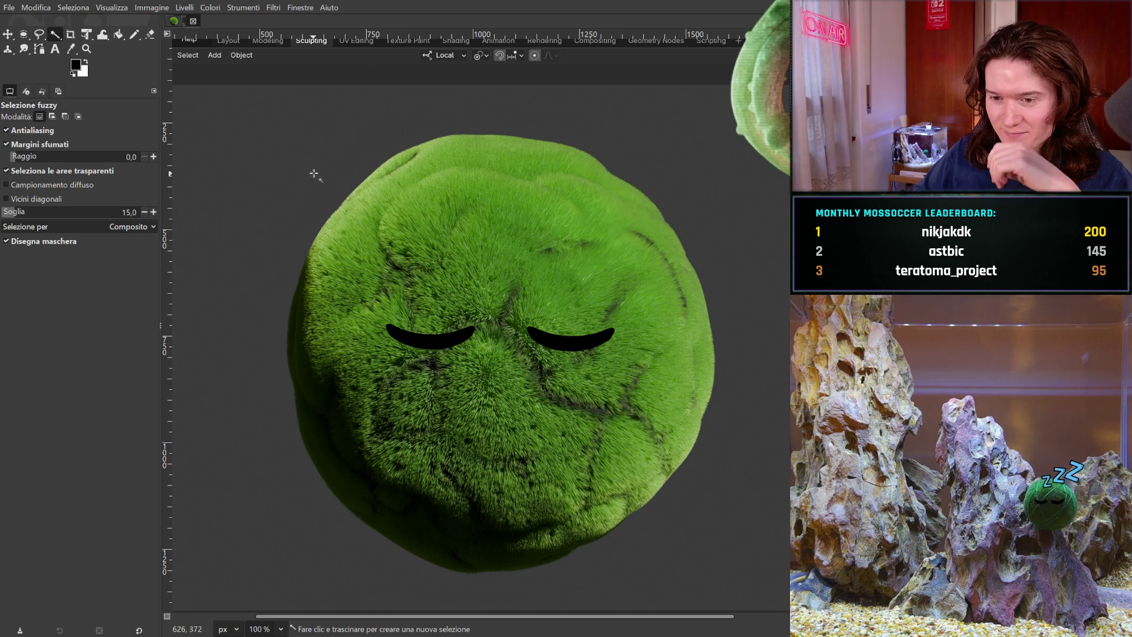
left_click(73, 34)
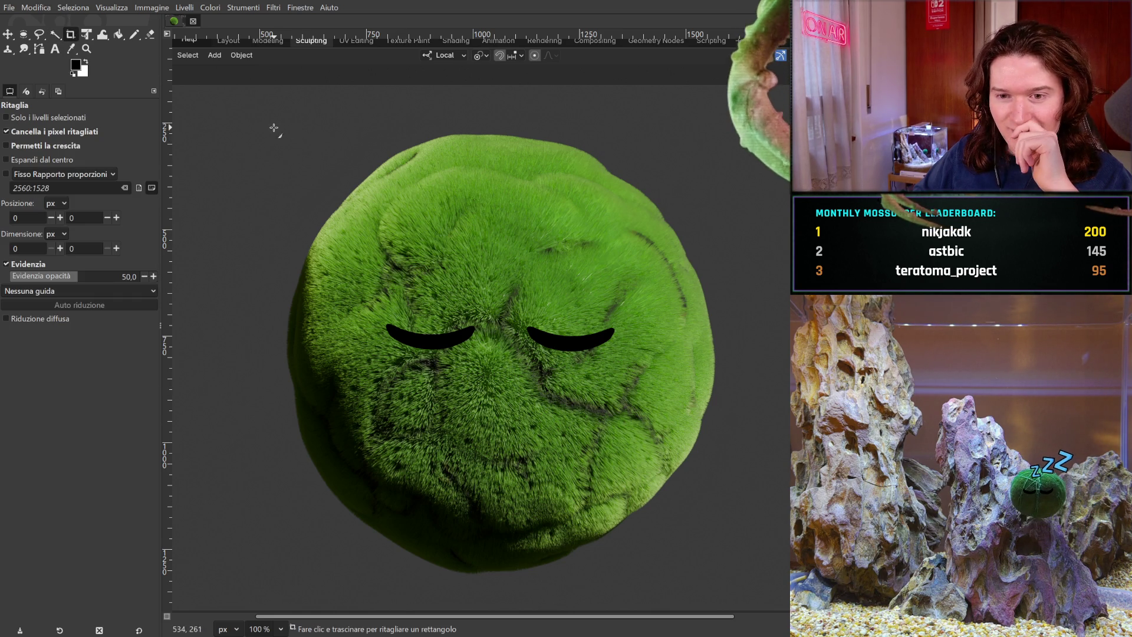
Step: Drag a crop rectangle around the whole moss ball
left_click(252, 121)
mouse_move(252, 121)
left_mouse_down()
mouse_move(718, 522)
mouse_move(746, 574)
left_mouse_up()
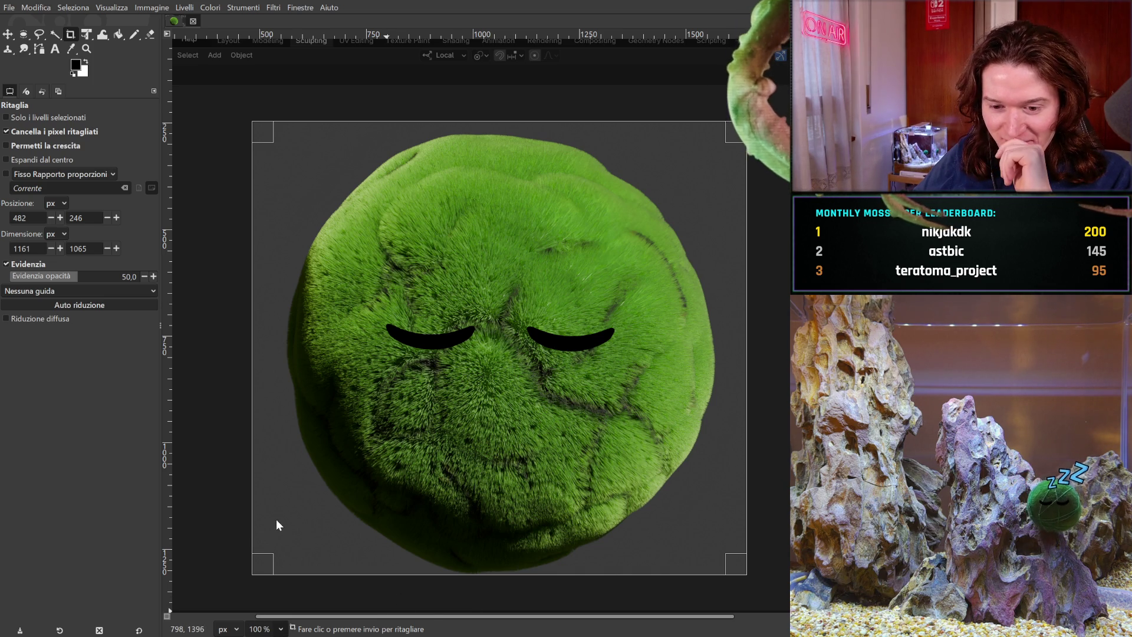
scroll(275, 518, "up", 4)
scroll(576, 348, "down", 3)
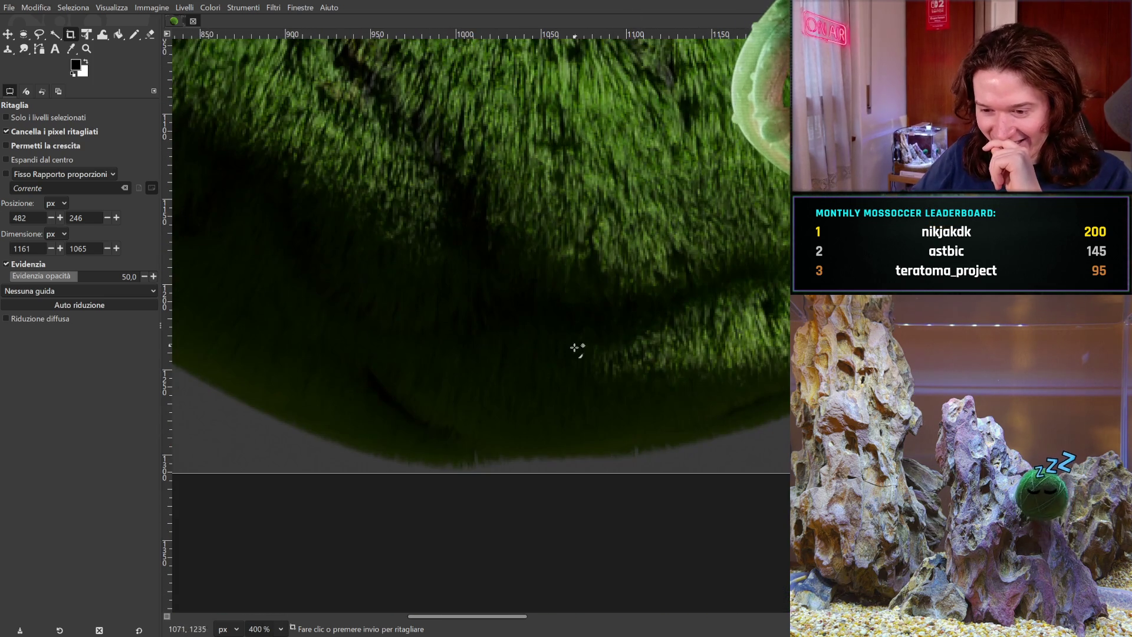
Step: Zoom in and pull the crop's bottom and left edges in to the fur
left_click_drag(548, 462, 551, 455)
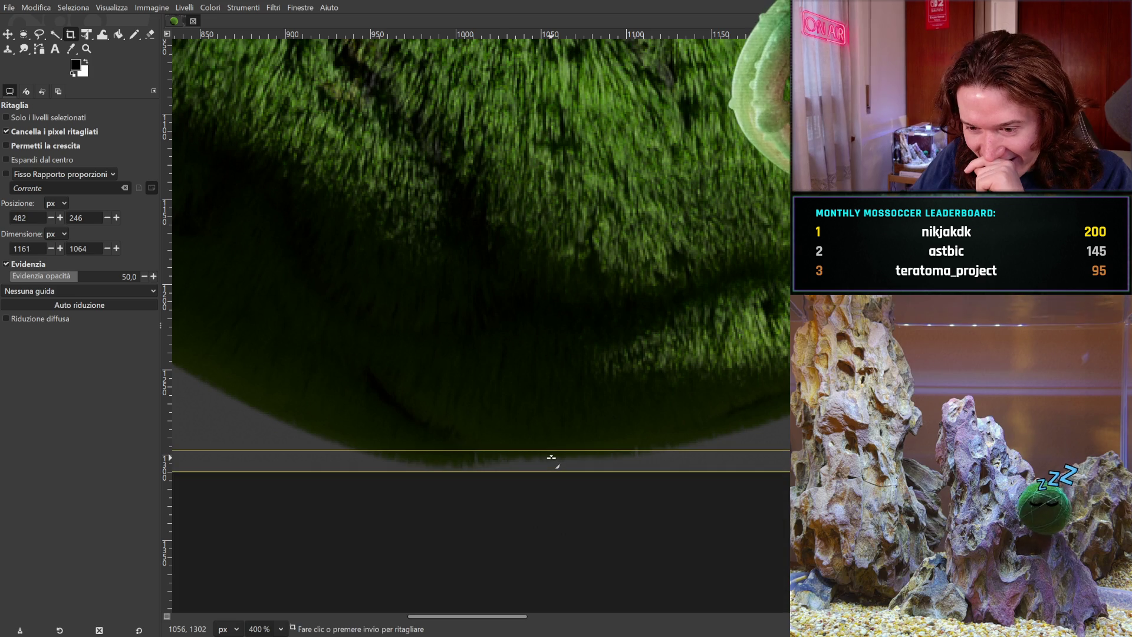
scroll(290, 207, "up", 5)
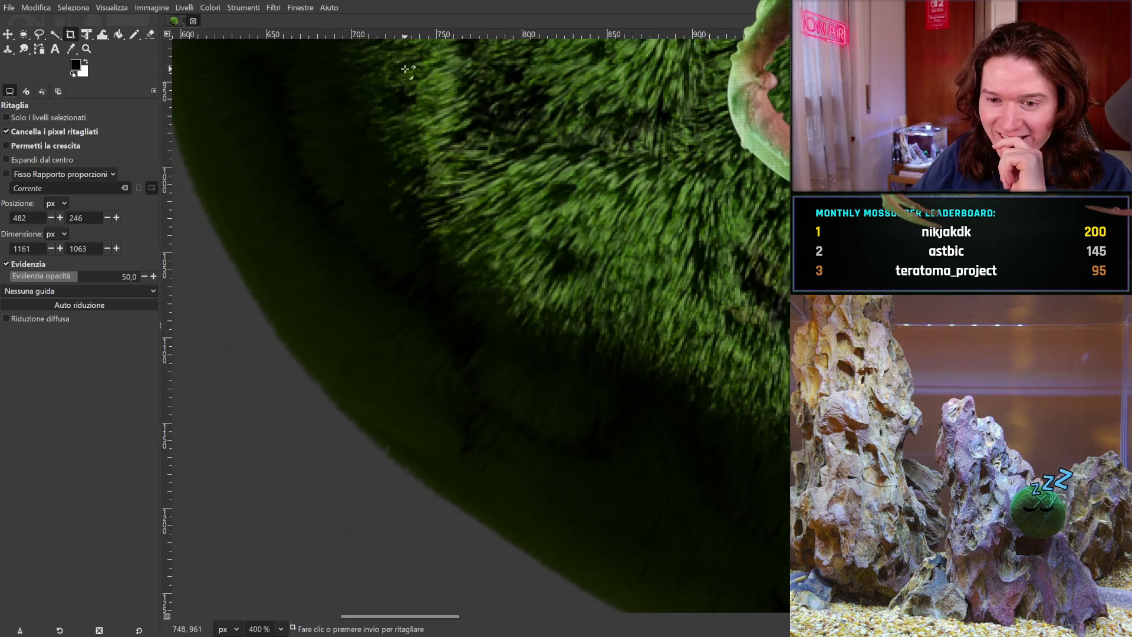
scroll(747, 449, "left", 8)
scroll(748, 450, "up", 3)
mouse_move(396, 460)
left_mouse_down()
mouse_move(418, 460)
mouse_move(498, 366)
mouse_move(531, 279)
mouse_move(580, 329)
left_mouse_up()
scroll(614, 149, "up", 15)
scroll(685, 215, "right", 12)
scroll(664, 369, "down", 15)
scroll(672, 333, "right", 15)
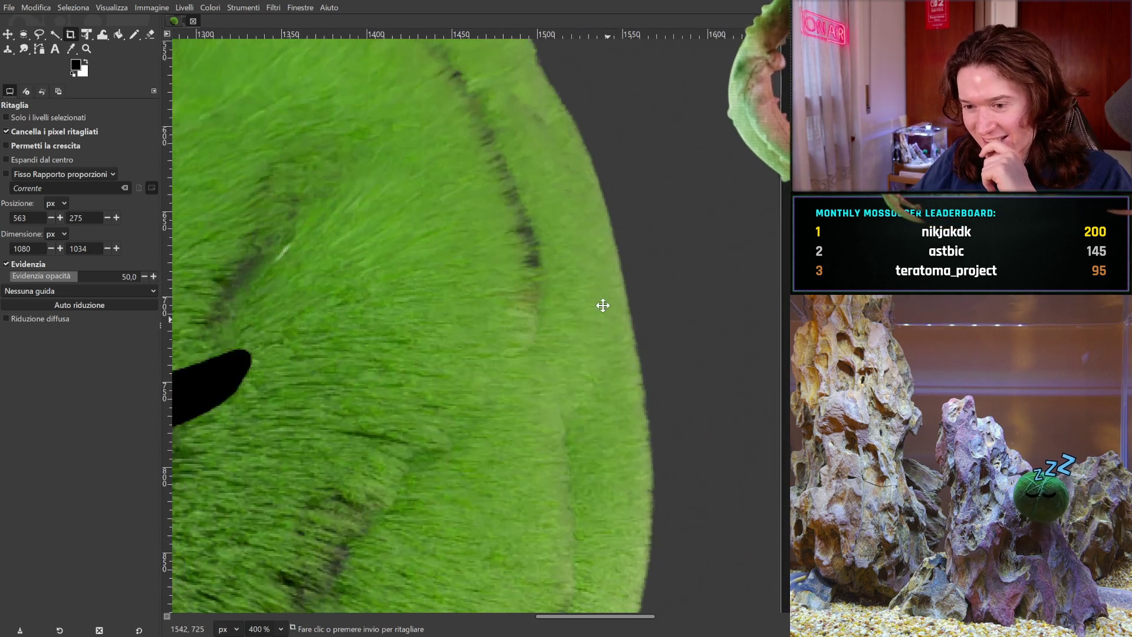
scroll(602, 305, "down", 5)
Step: Pull the crop's right edge in to the fur and inspect the edges zoomed in
left_click_drag(713, 312, 586, 305)
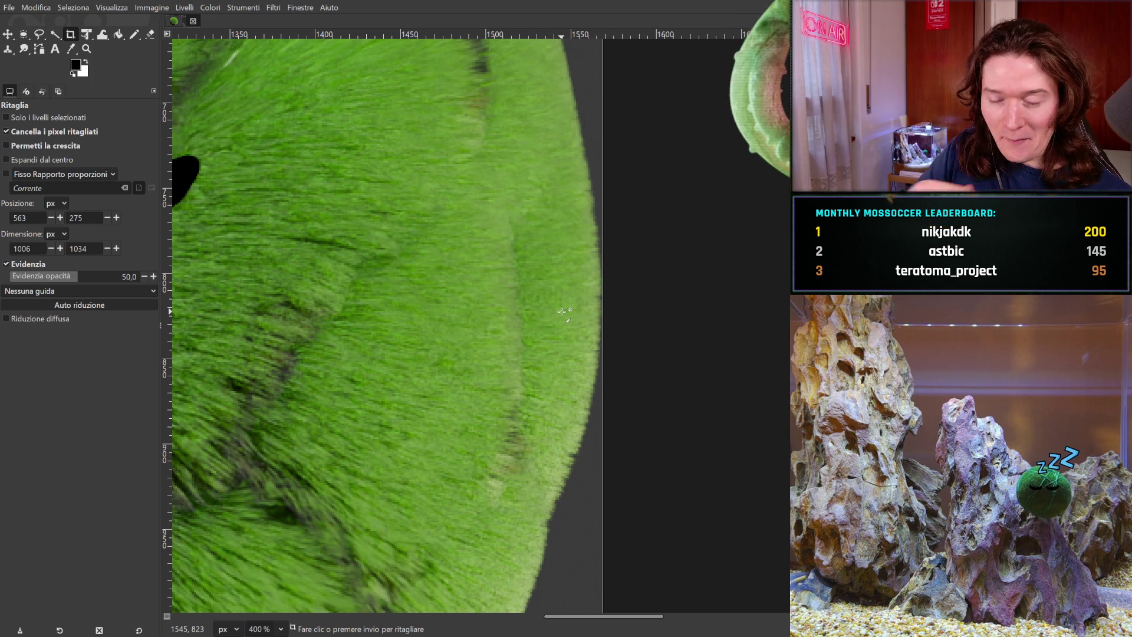
scroll(450, 338, "up", 10)
scroll(450, 339, "left", 10)
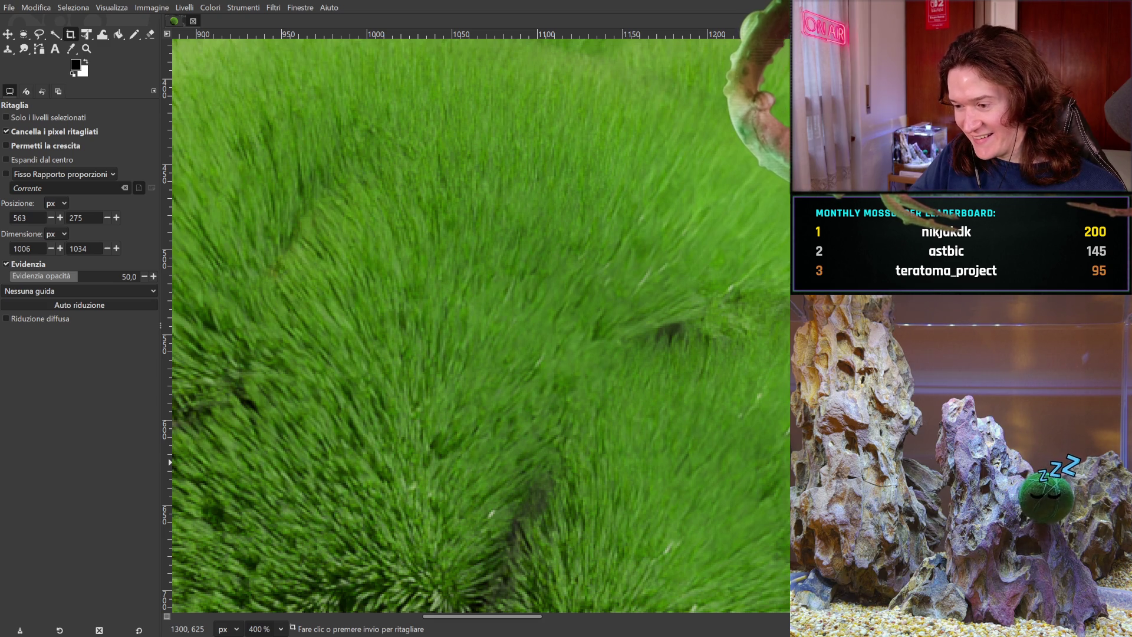
scroll(460, 517, "up", 7)
scroll(560, 346, "left", 2)
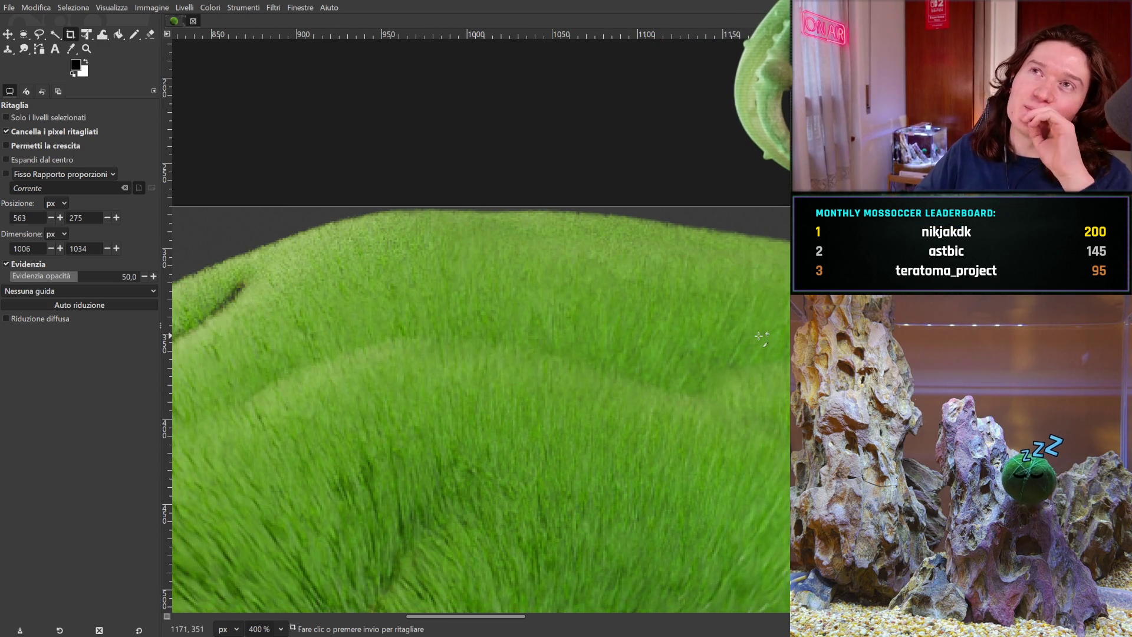
scroll(665, 304, "down", 10)
scroll(664, 305, "left", 10)
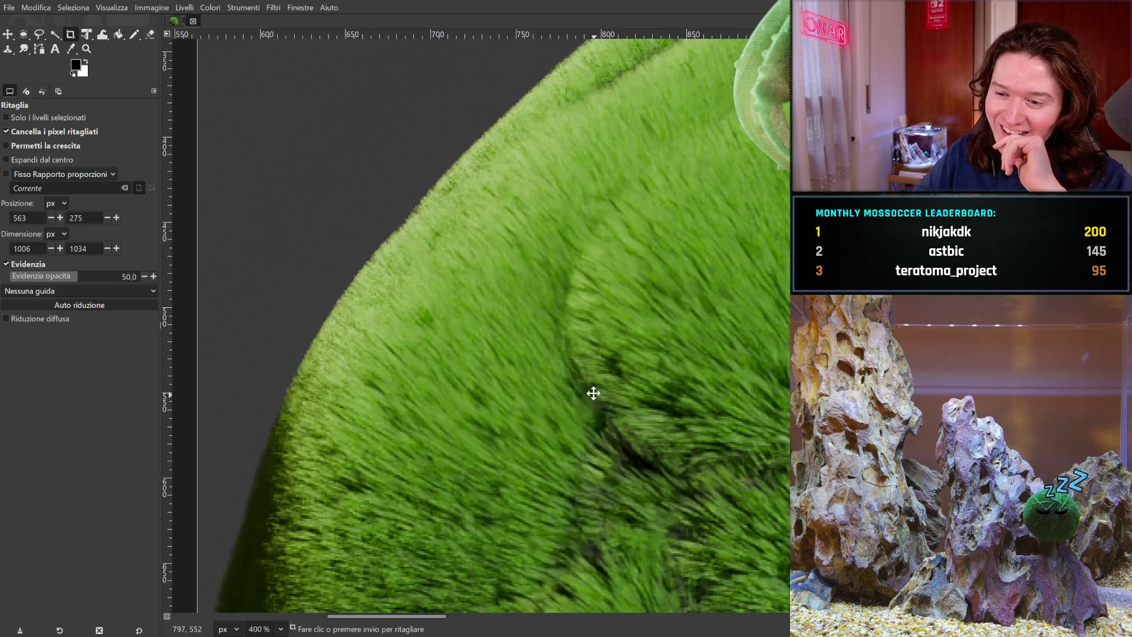
scroll(654, 253, "down", 16)
scroll(654, 252, "right", 11)
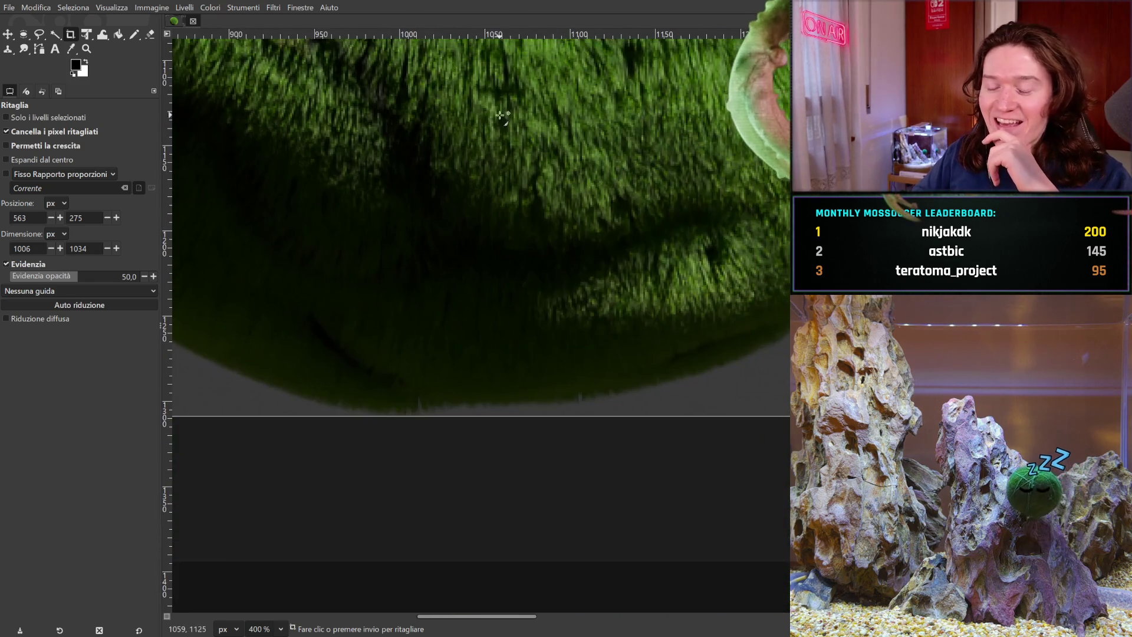
Step: Apply the 1006×1034 crop at 563,275 around the moss ball
scroll(462, 397, "up", 10)
scroll(609, 227, "right", 9)
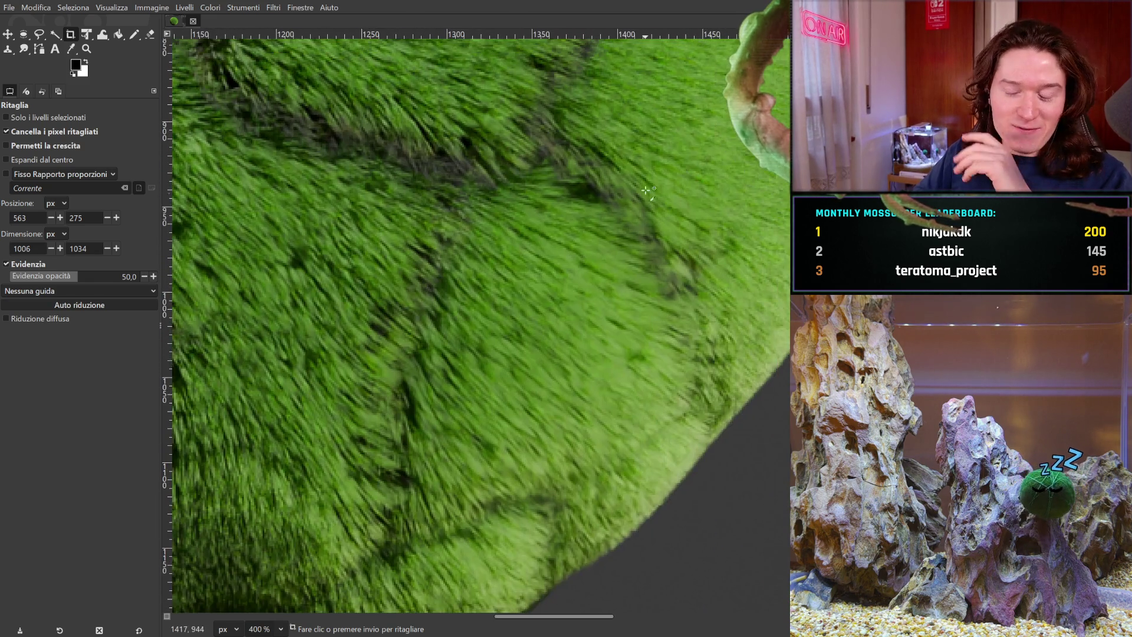
scroll(602, 443, "up", 12)
scroll(495, 296, "left", 10)
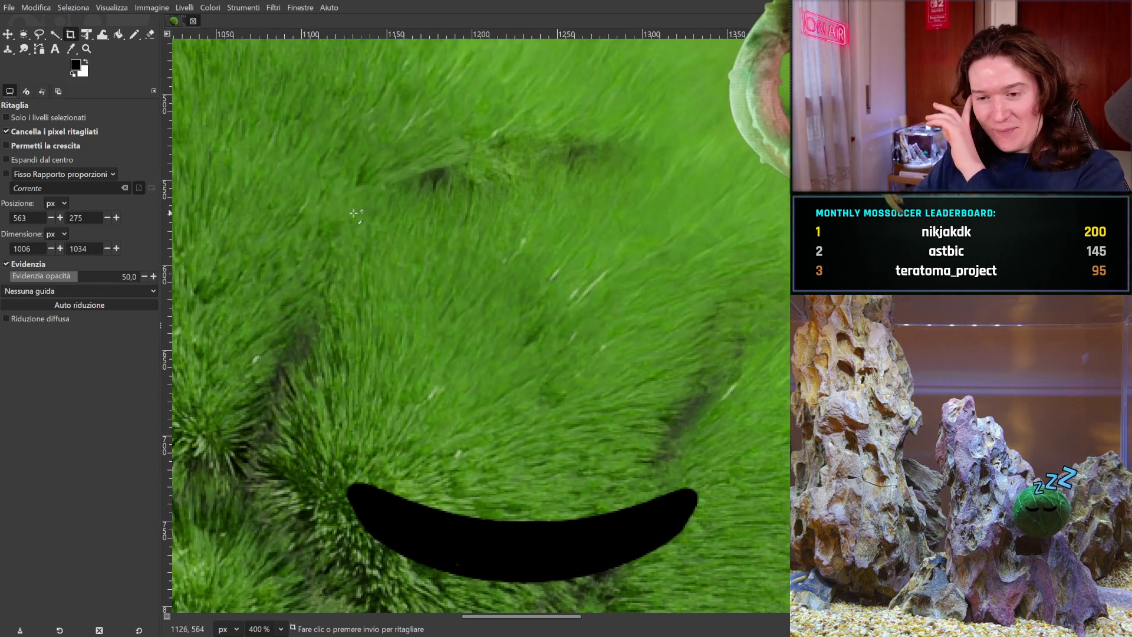
scroll(487, 326, "up", 2)
scroll(488, 326, "left", 2)
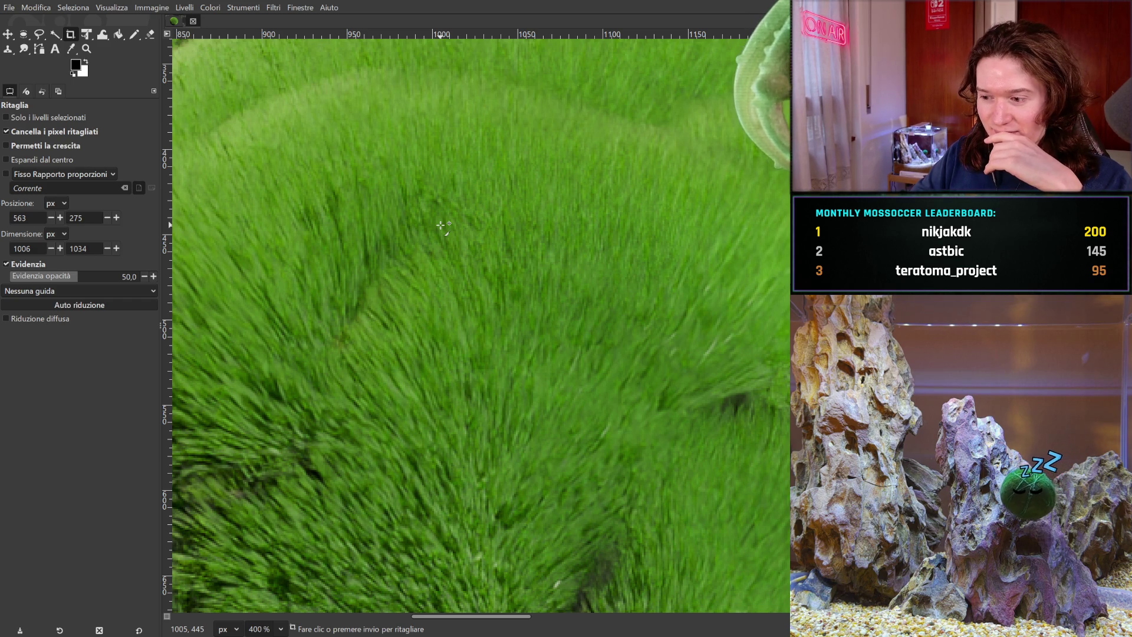
left_click(441, 225)
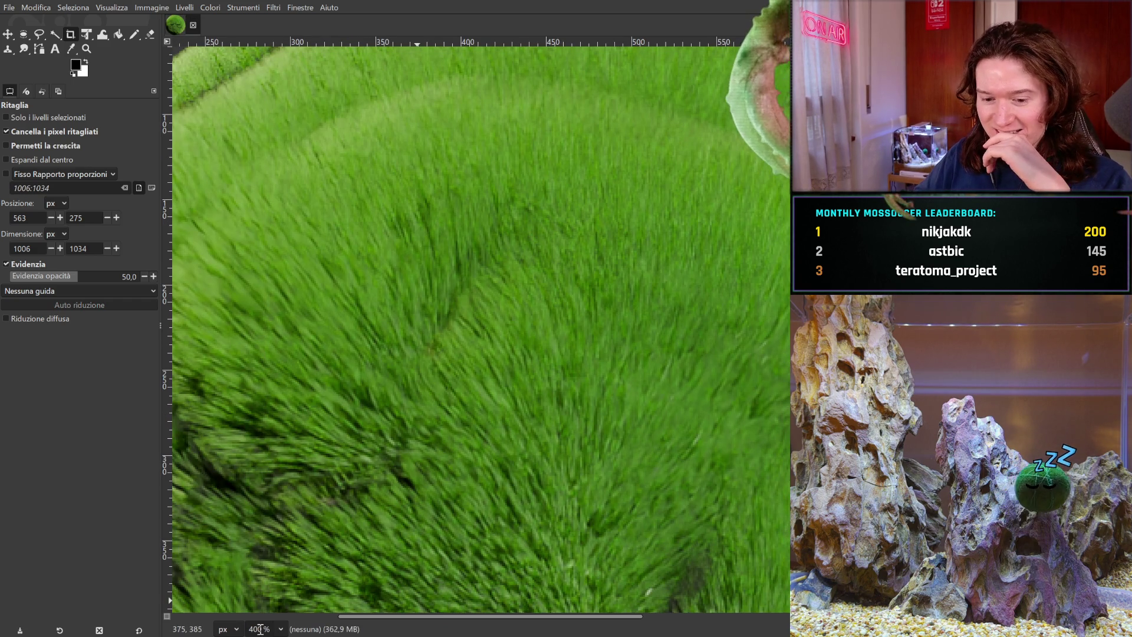
Step: Reset the view to 100% to see the whole cropped moss ball
key("1")
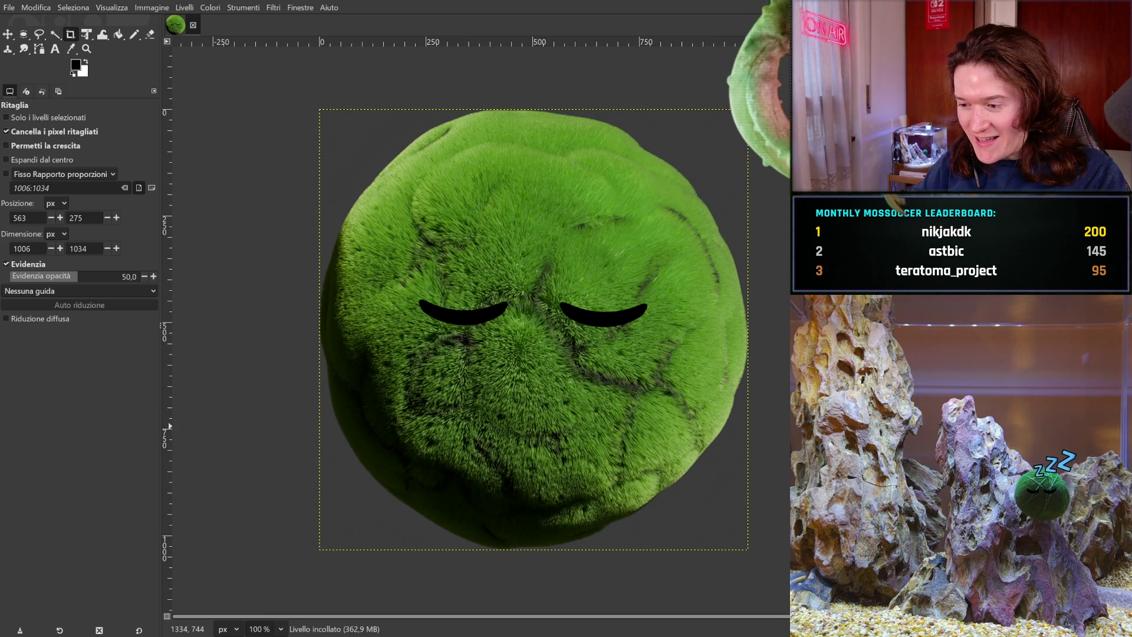
Step: Make the pasted layer Livello incollato #1 the active layer
key("ctrl+v")
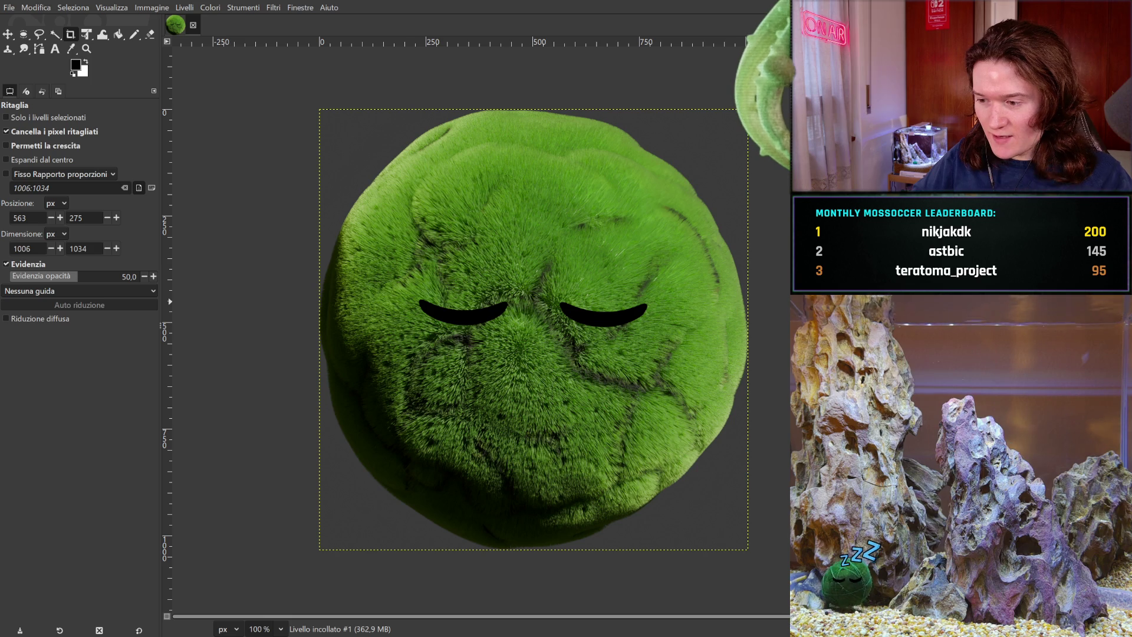
Step: Cycle through the open, half-lidded and closed eye versions, ending on the wide-open eyes
key("ctrl+z")
key("ctrl+z")
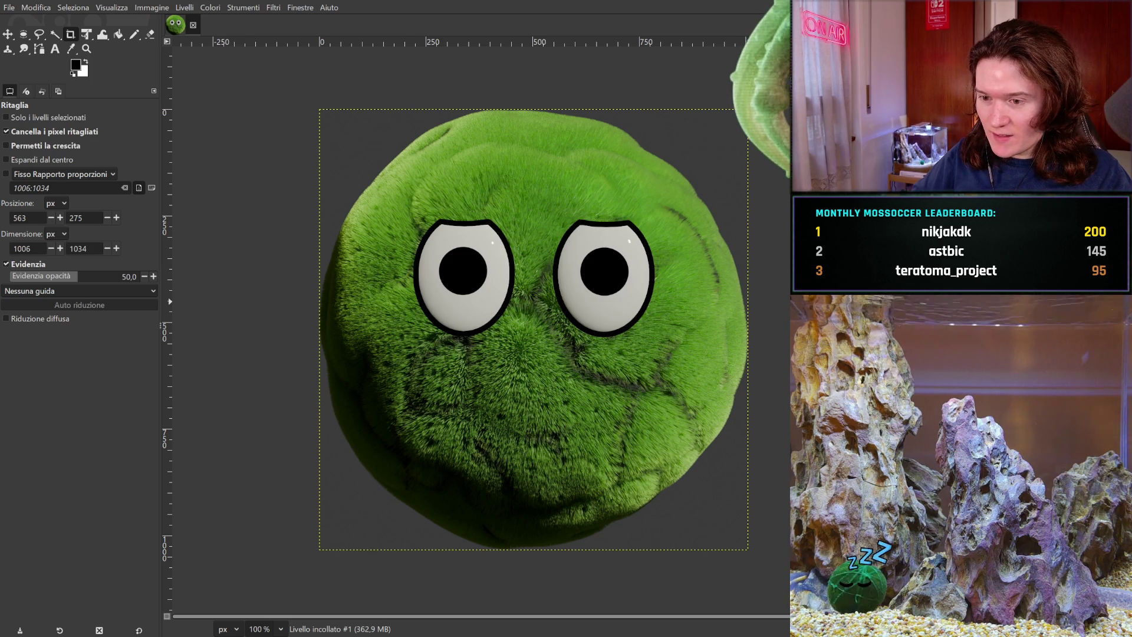
key("ctrl+y")
key("ctrl+y")
key("ctrl+y")
key("ctrl+z")
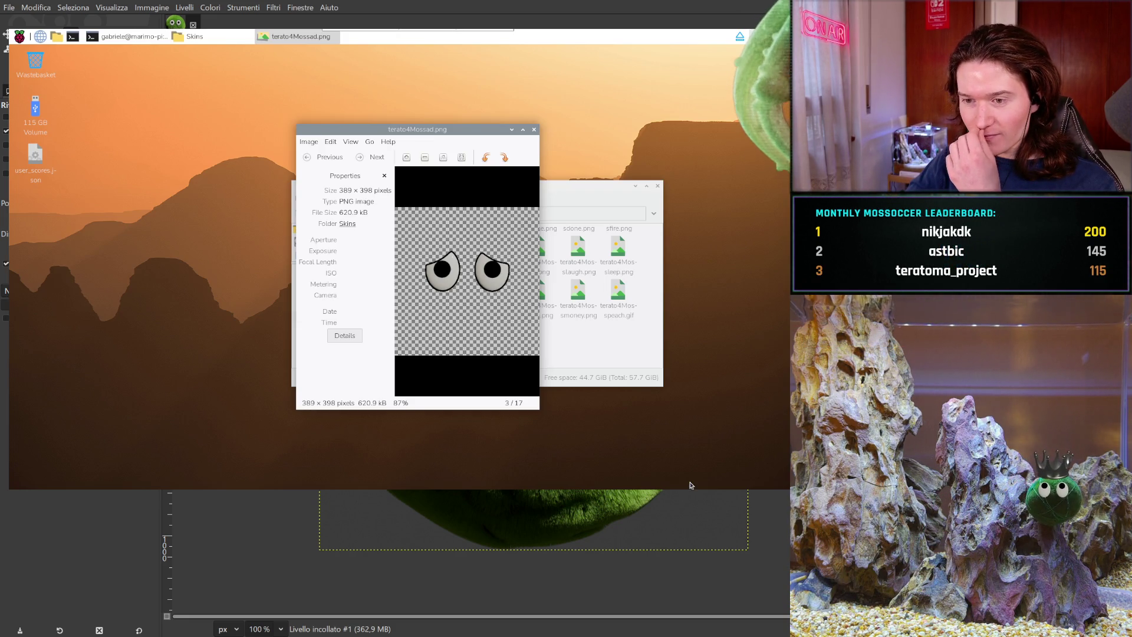
Step: Stop the running main.py in the twitch_pump terminal and open twitch_pump/user_scores.json in a text editor
left_click(126, 36)
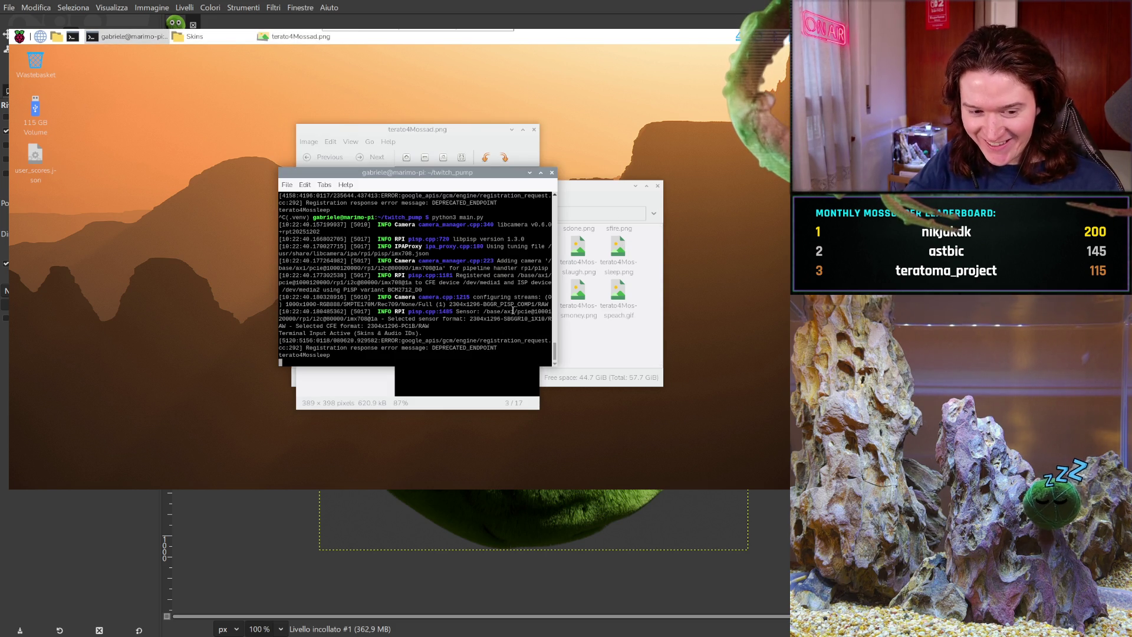
key("ctrl+c")
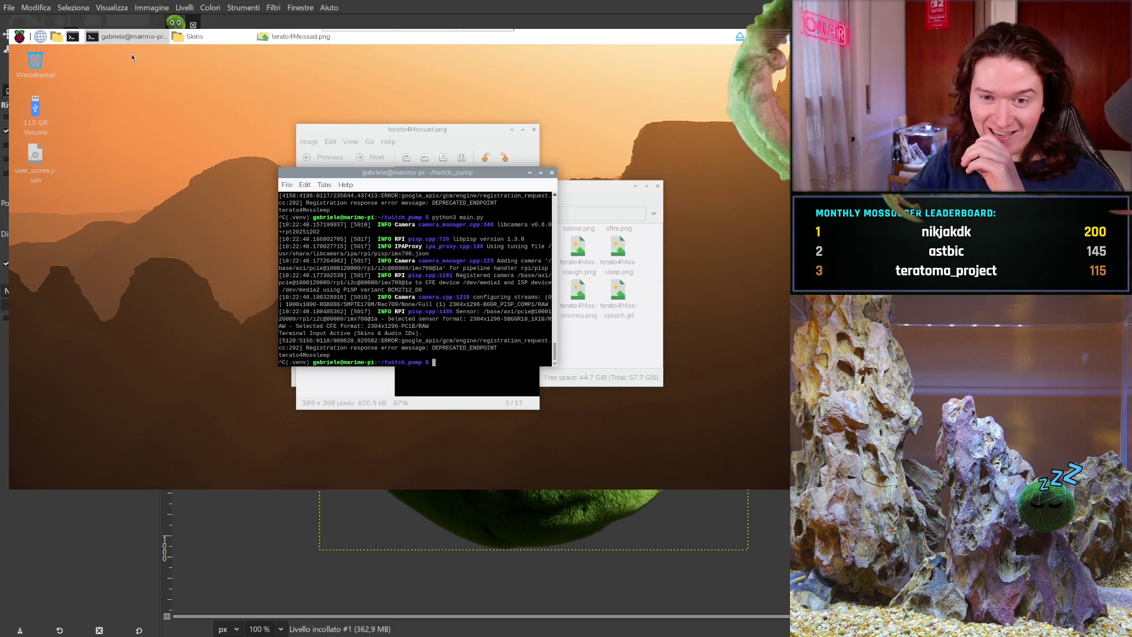
left_click(206, 40)
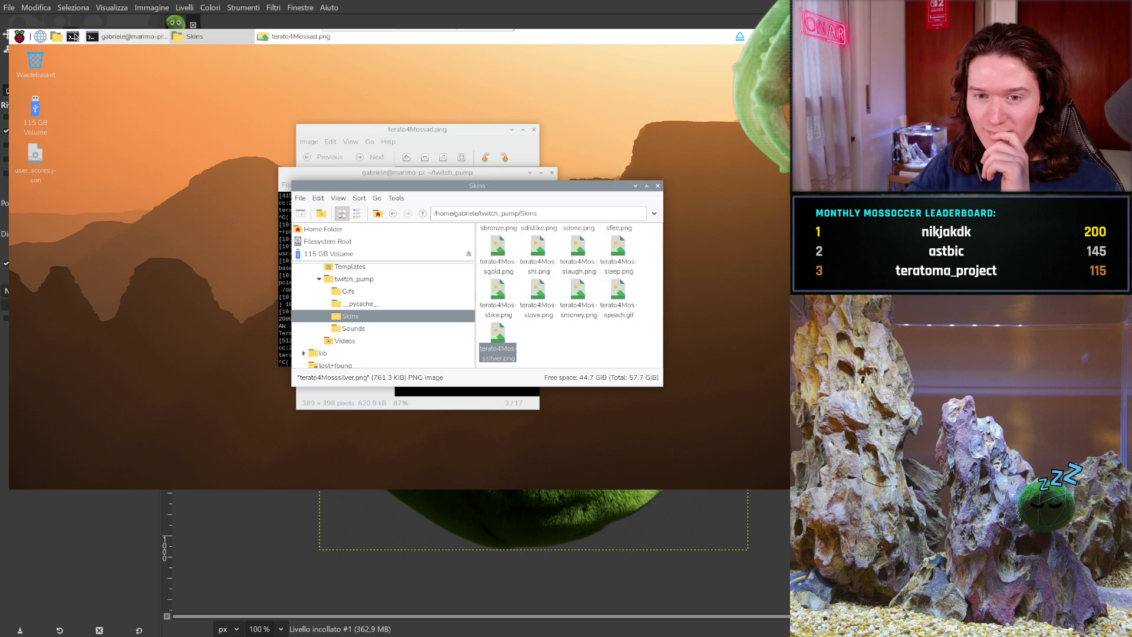
left_click(58, 38)
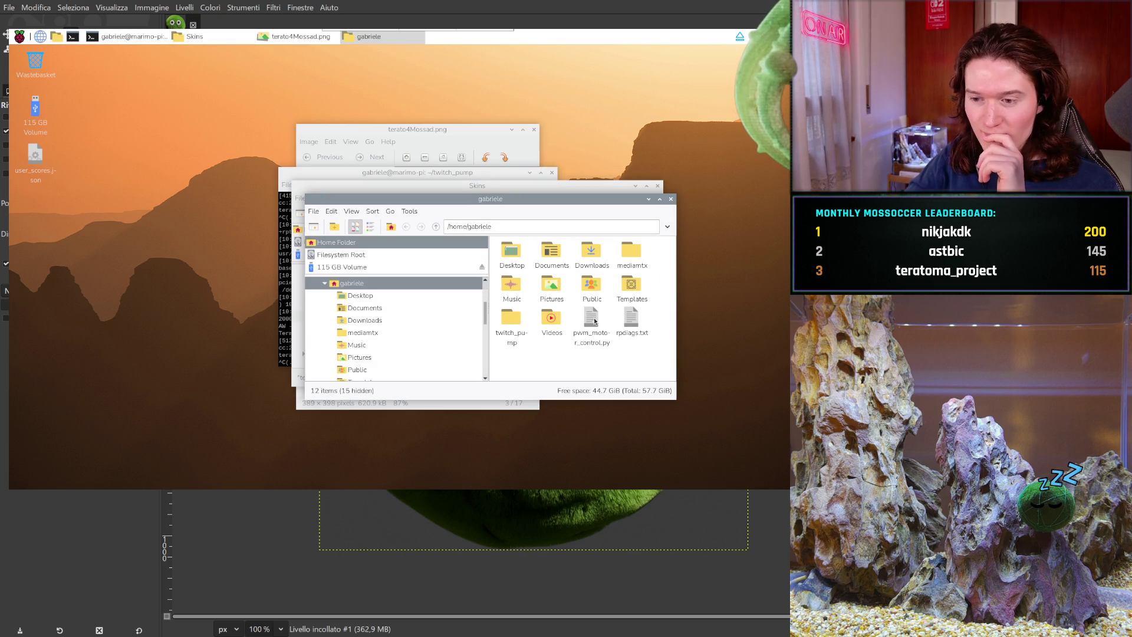
double_click(512, 322)
scroll(554, 348, "down", 5)
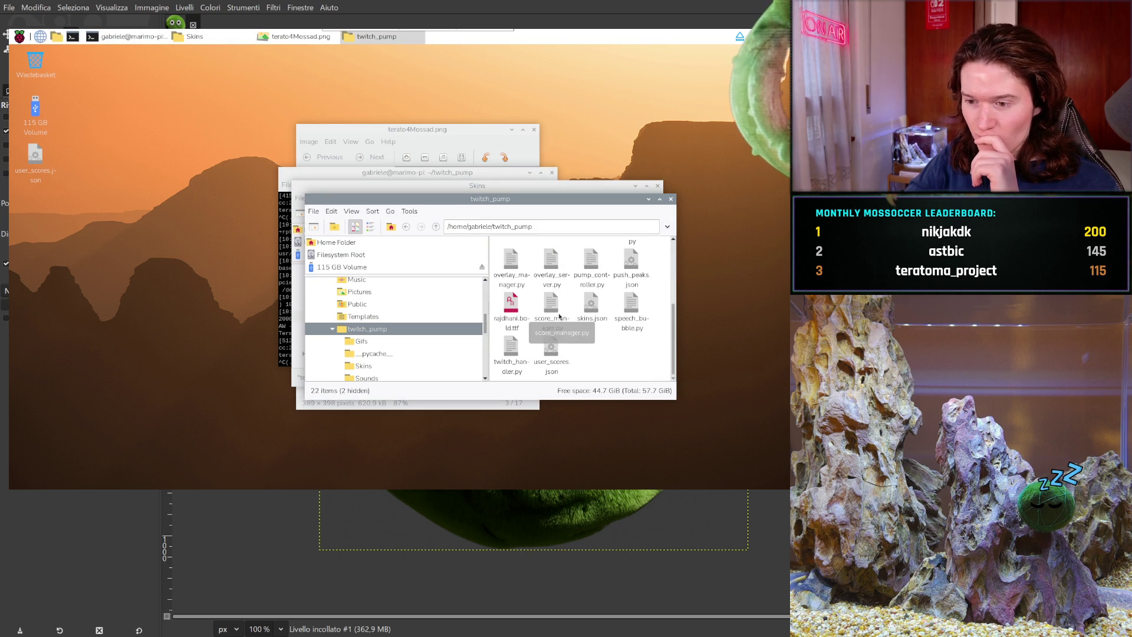
double_click(555, 349)
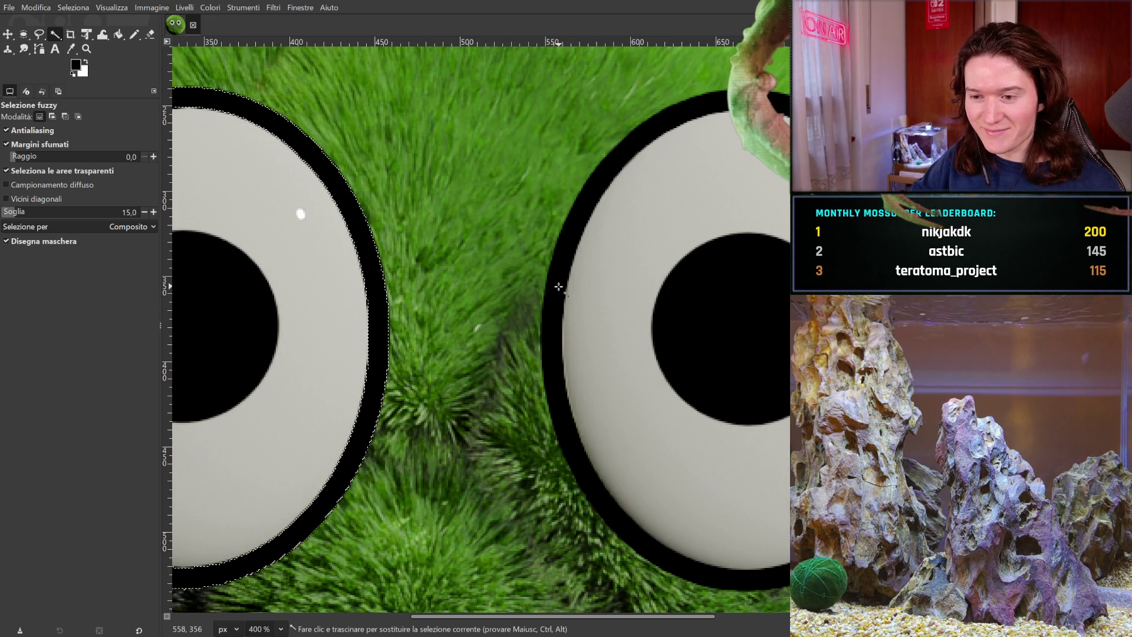
Step: Select the right eye's black ring and scroll so both eyes are in view
left_click_drag(558, 287, 575, 287)
scroll(559, 301, "right", 5)
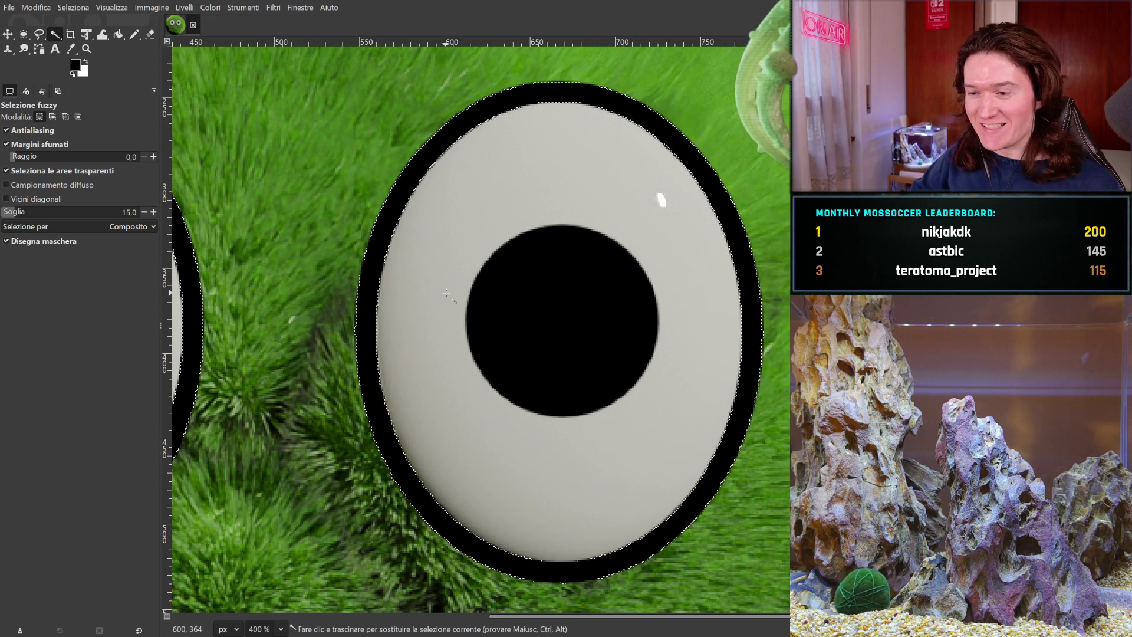
mouse_move(312, 303)
left_mouse_down()
mouse_move(536, 298)
mouse_move(508, 290)
left_mouse_up()
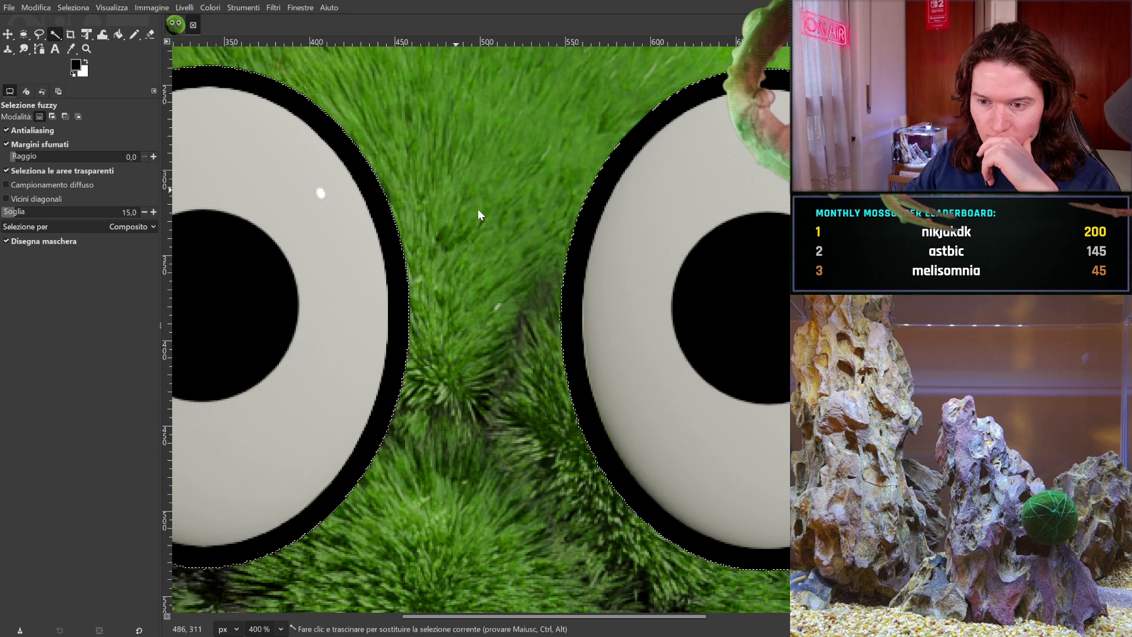
Step: Cut the grass away from around the open eyes, leaving only the eyes on the layer
key("ctrl+x")
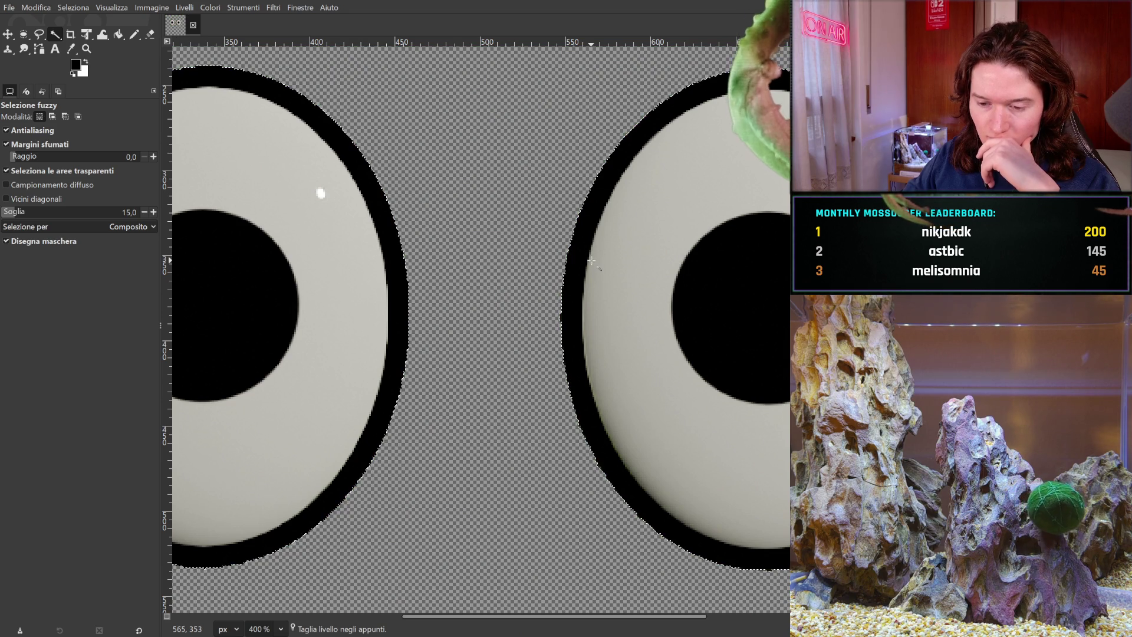
mouse_move(507, 379)
left_mouse_down()
mouse_move(716, 280)
mouse_move(690, 384)
left_mouse_up()
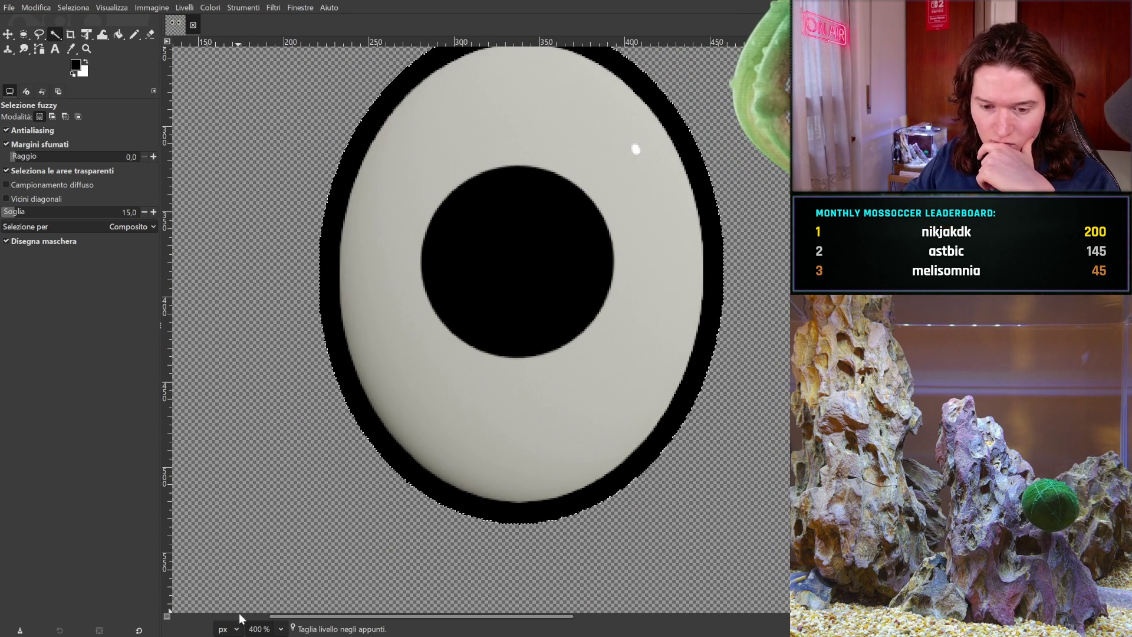
key("1")
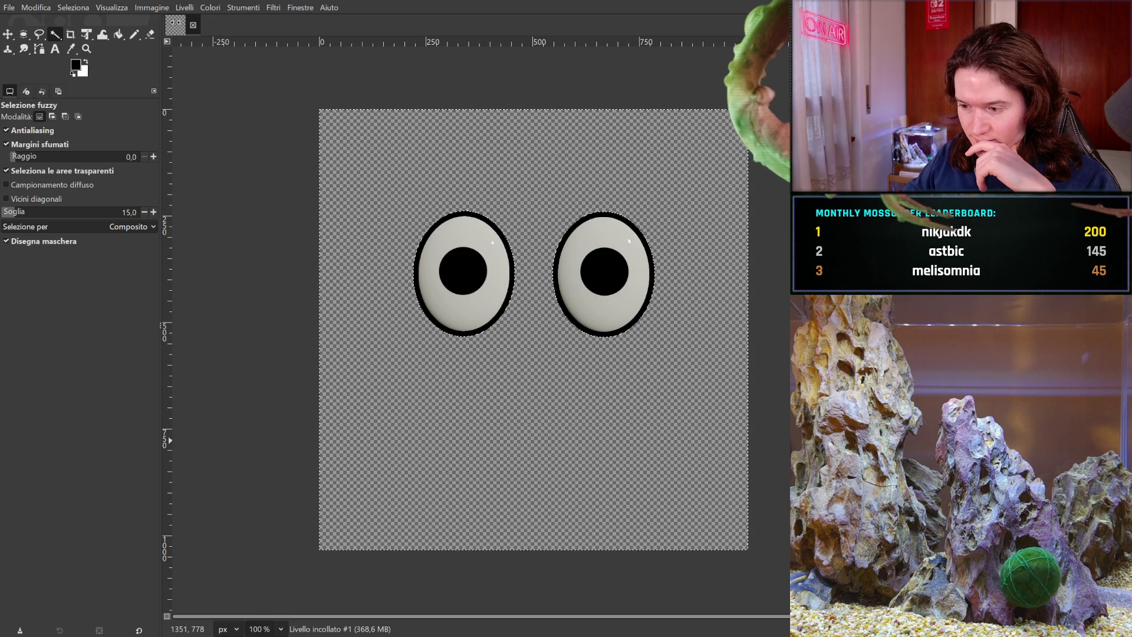
Step: Cut the isolated eyes out, clear the selection, and undo to bring the moss ball back
key("ctrl+x")
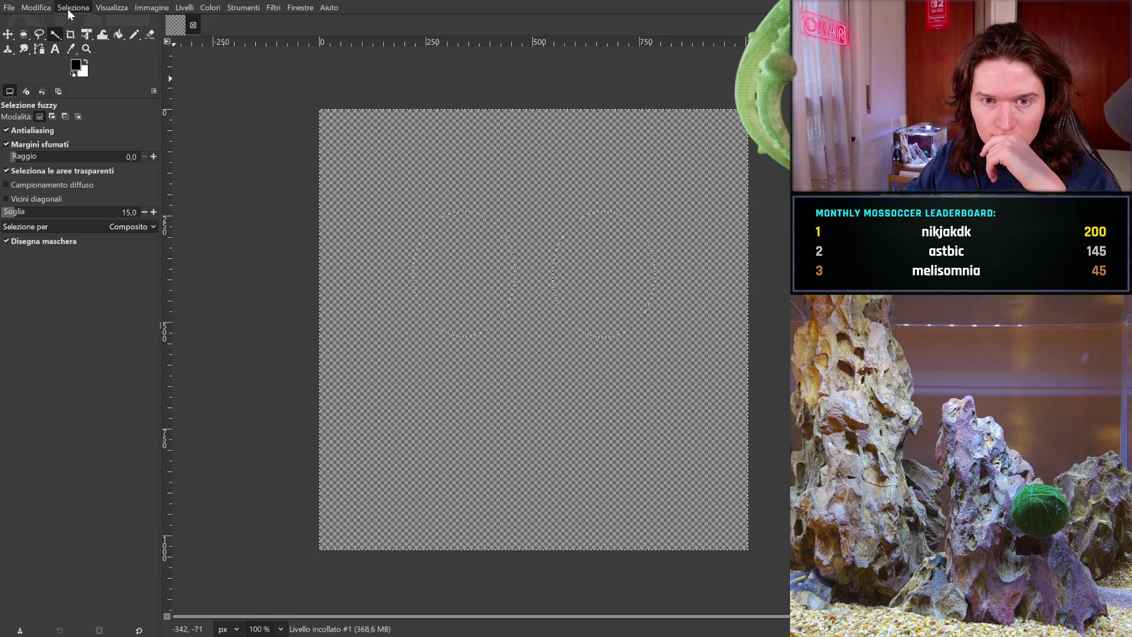
key("ctrl+shift+a")
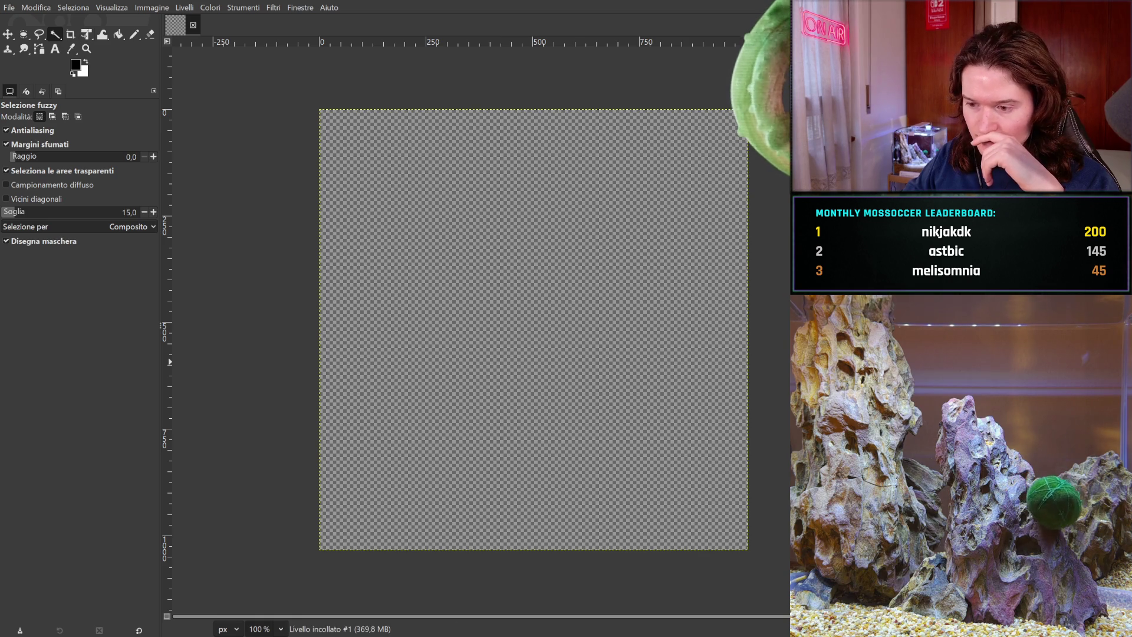
key("ctrl+z")
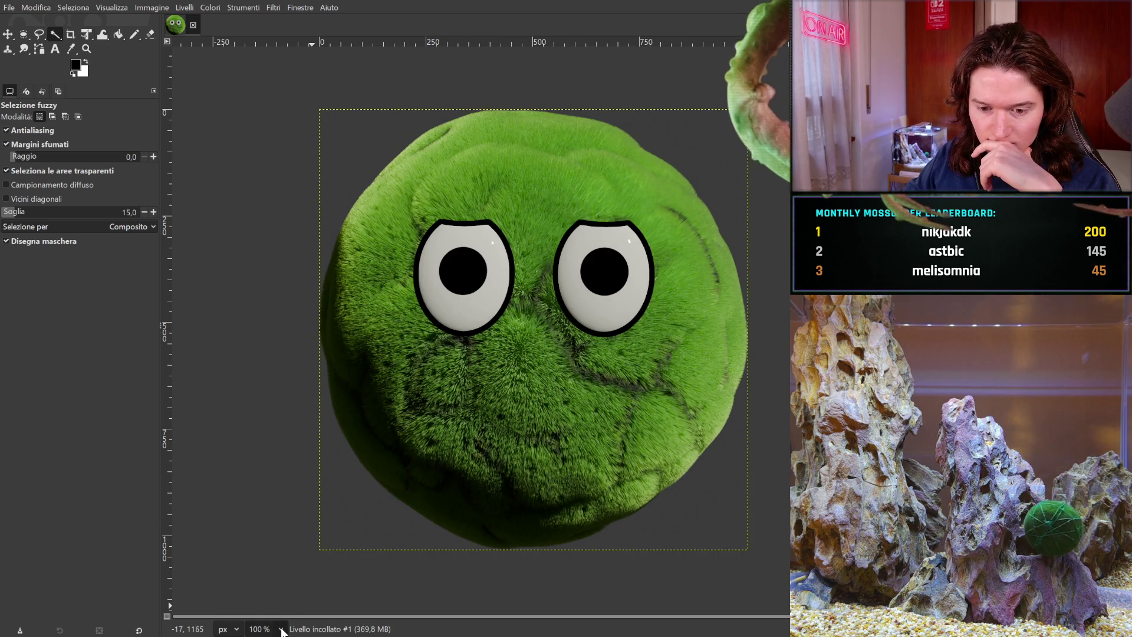
Step: Zoom in on the left eye and raise the Fuzzy Select threshold to capture it with its black rim
key("2")
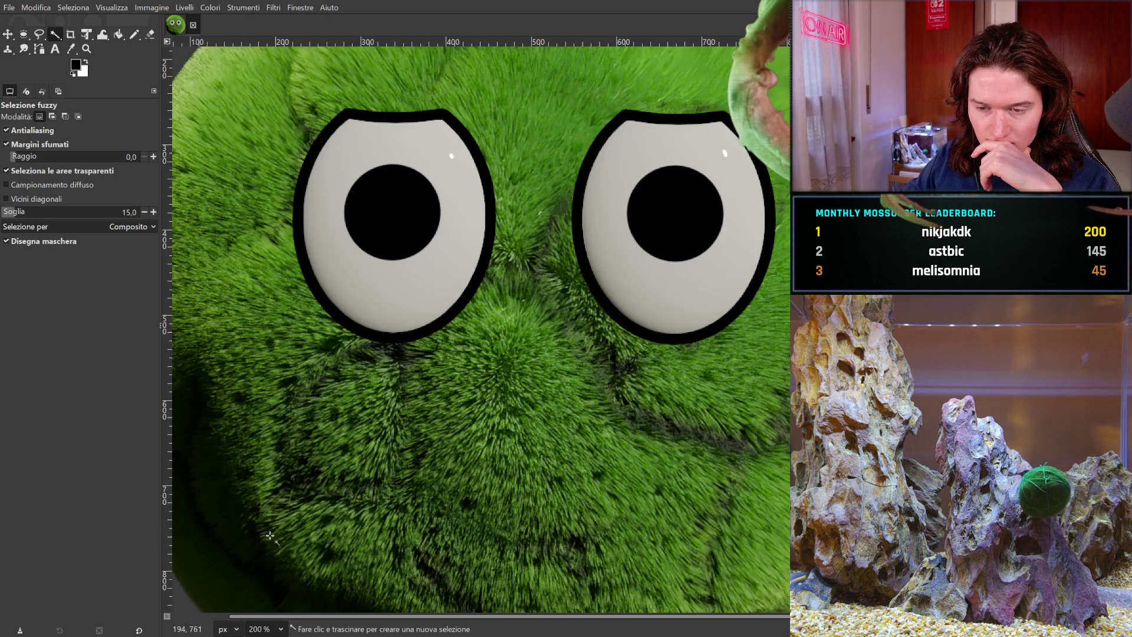
scroll(274, 580, "up", 3)
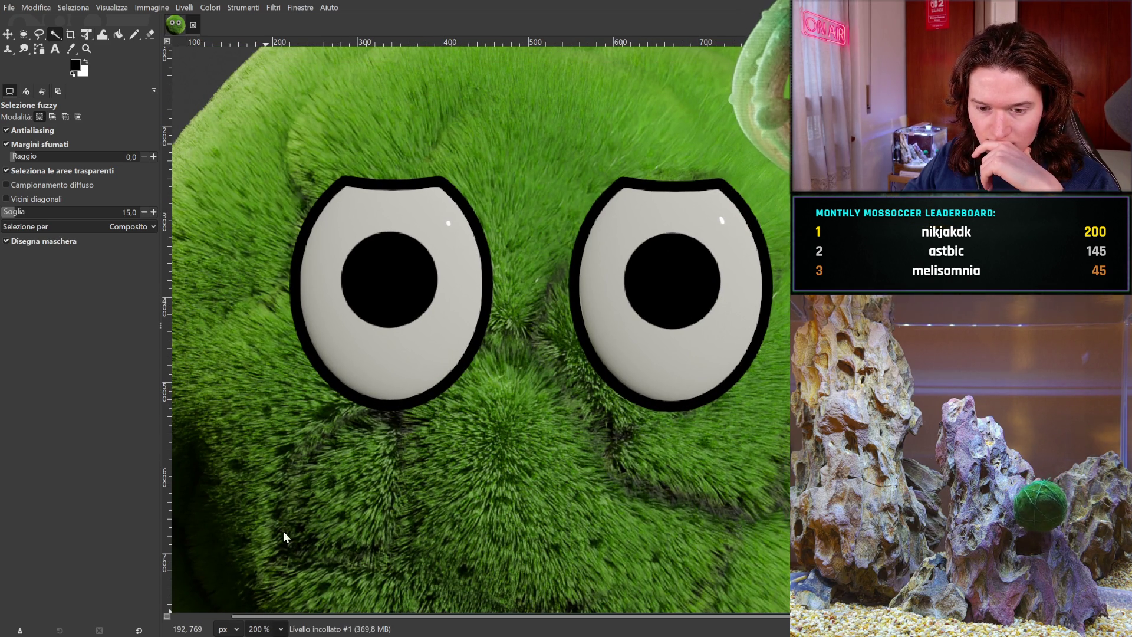
key("3")
scroll(471, 324, "up", 3)
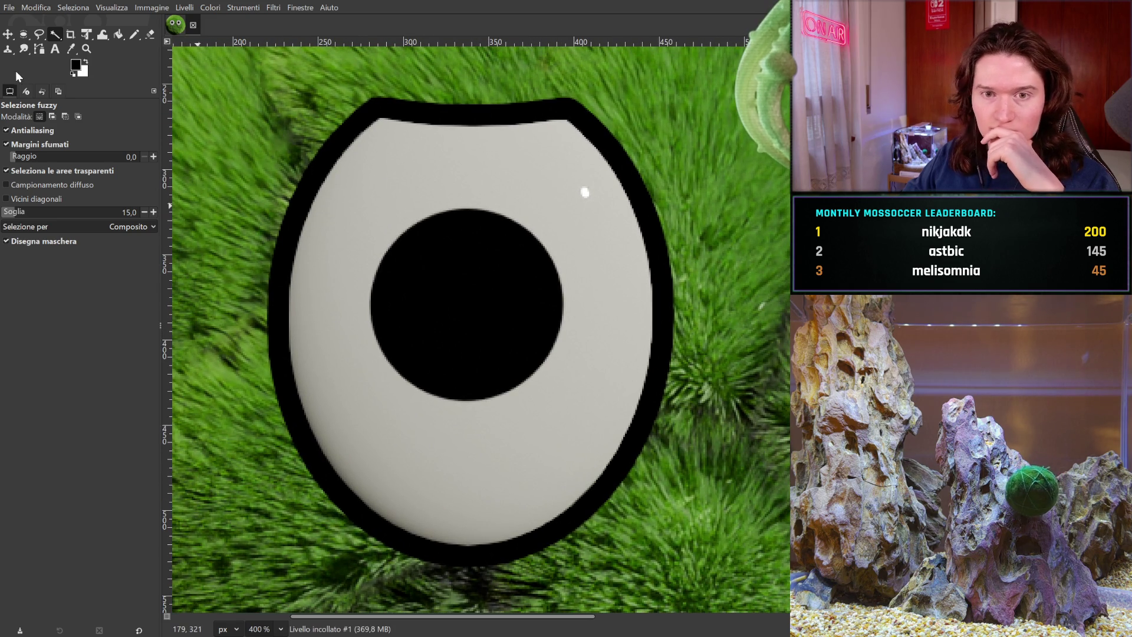
left_click_drag(289, 248, 243, 262)
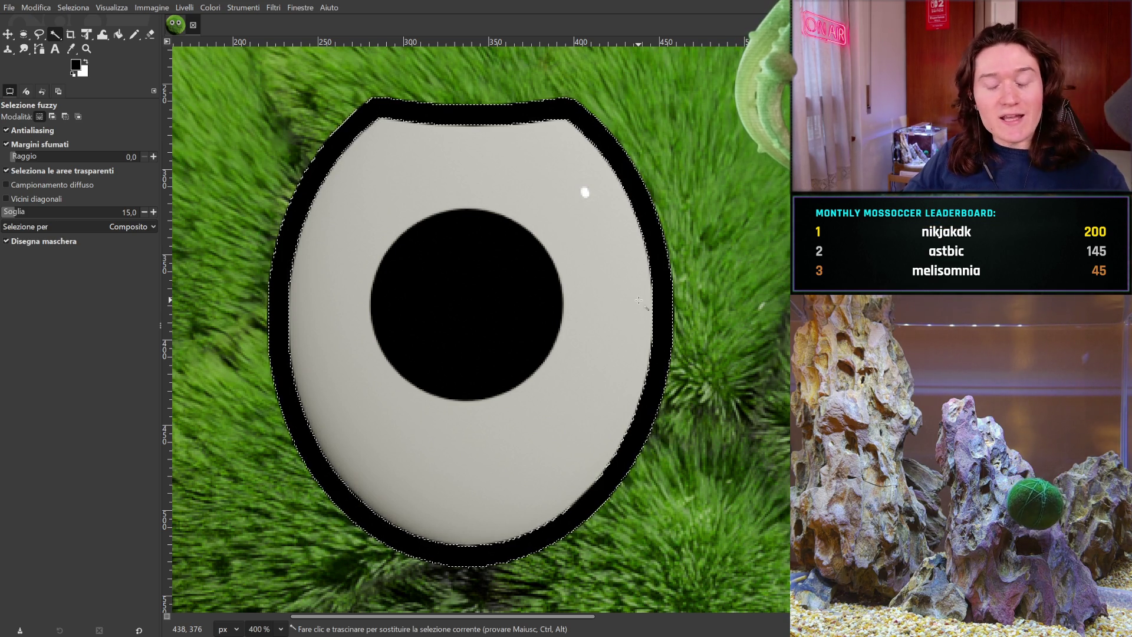
scroll(746, 330, "right", 10)
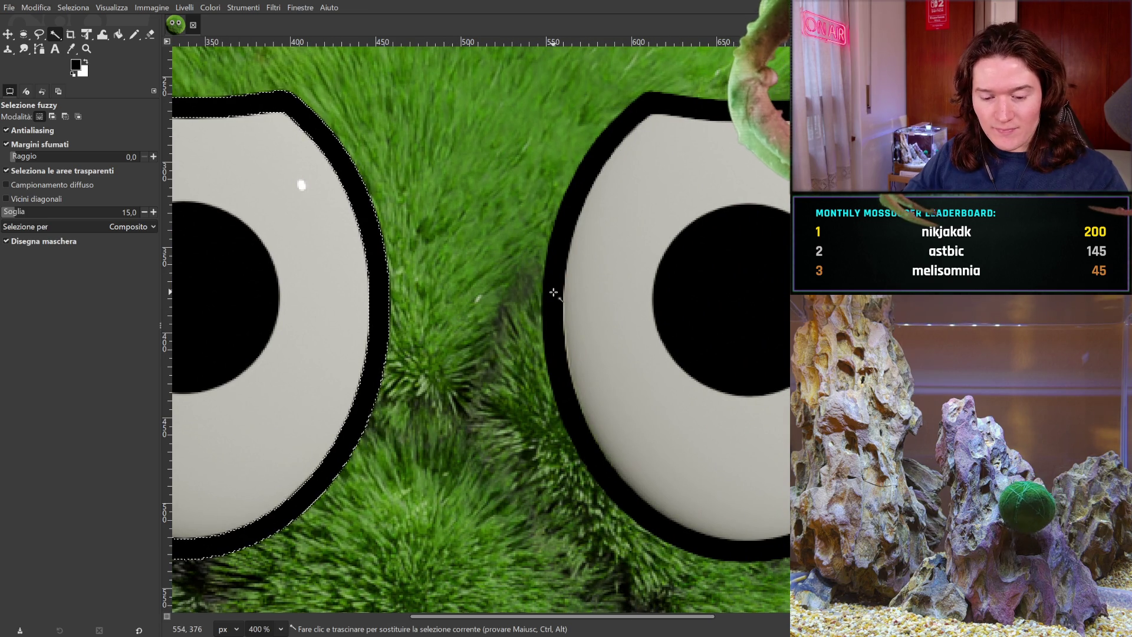
Step: Add the right half-closed eye to the selection and cut away the surrounding grass
mouse_move(553, 291)
left_mouse_down()
mouse_move(611, 292)
mouse_move(552, 297)
left_mouse_up()
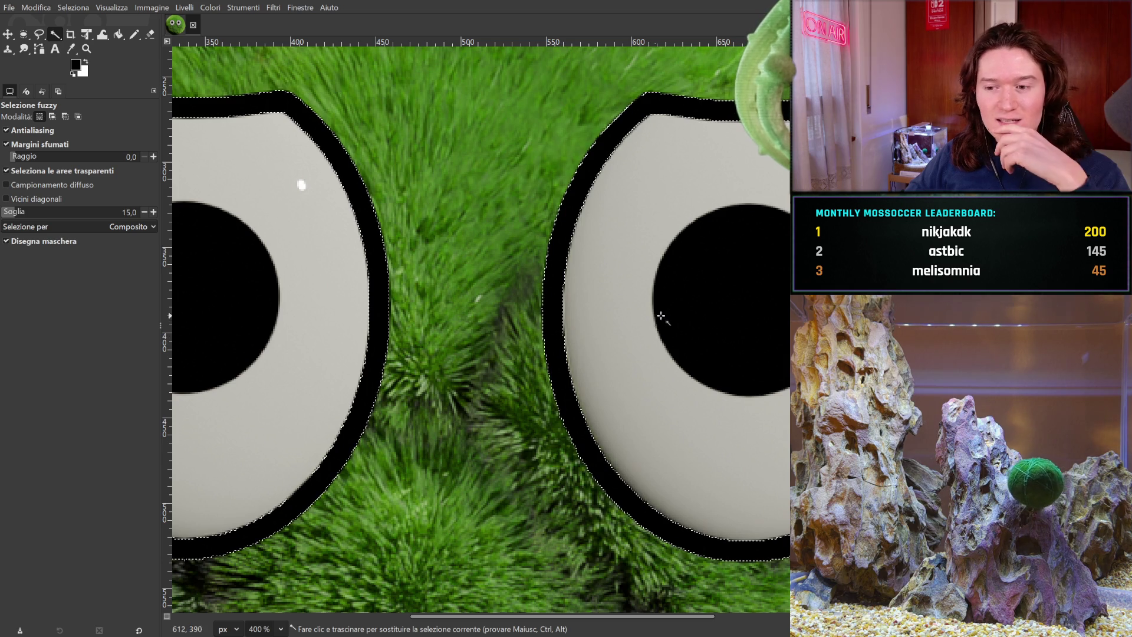
scroll(591, 313, "right", 5)
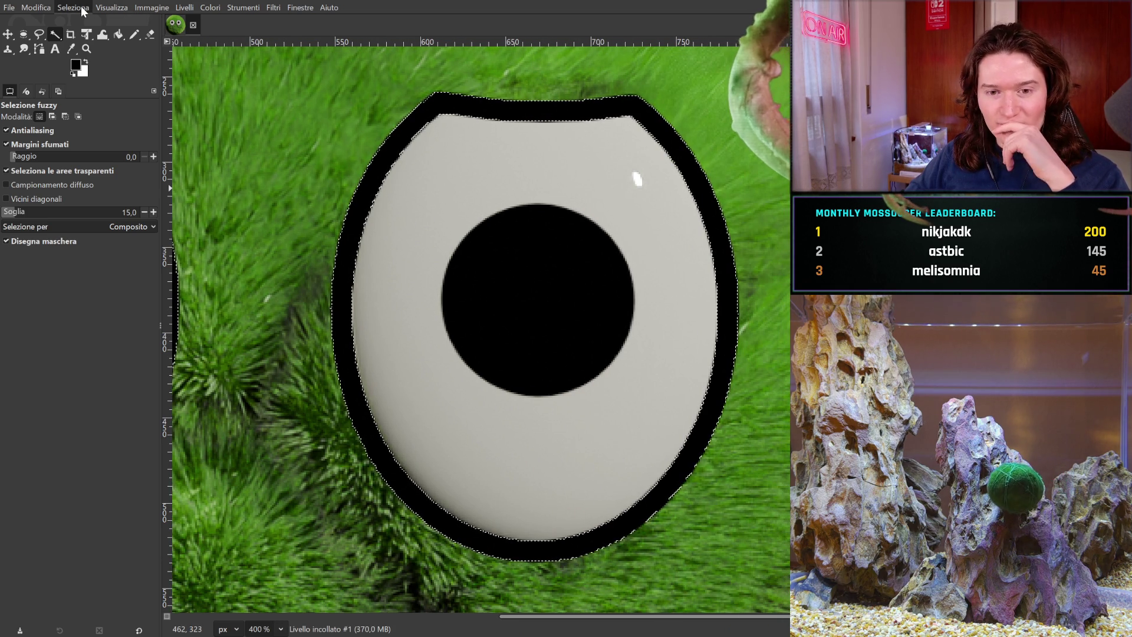
scroll(481, 324, "left", 3)
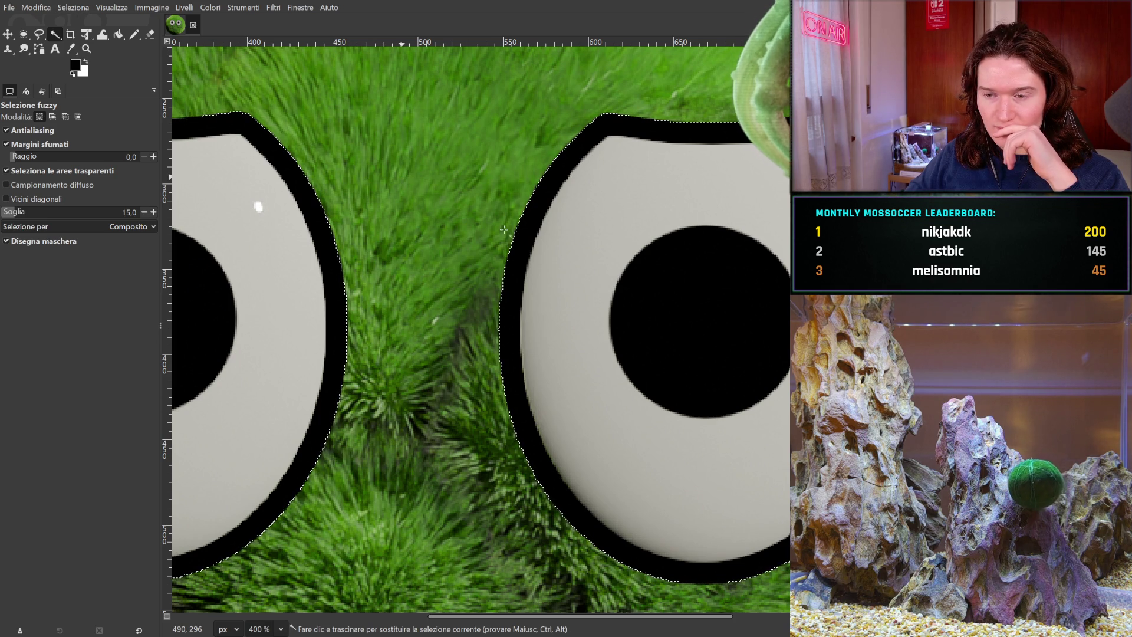
key("ctrl+x")
scroll(421, 192, "left", 3)
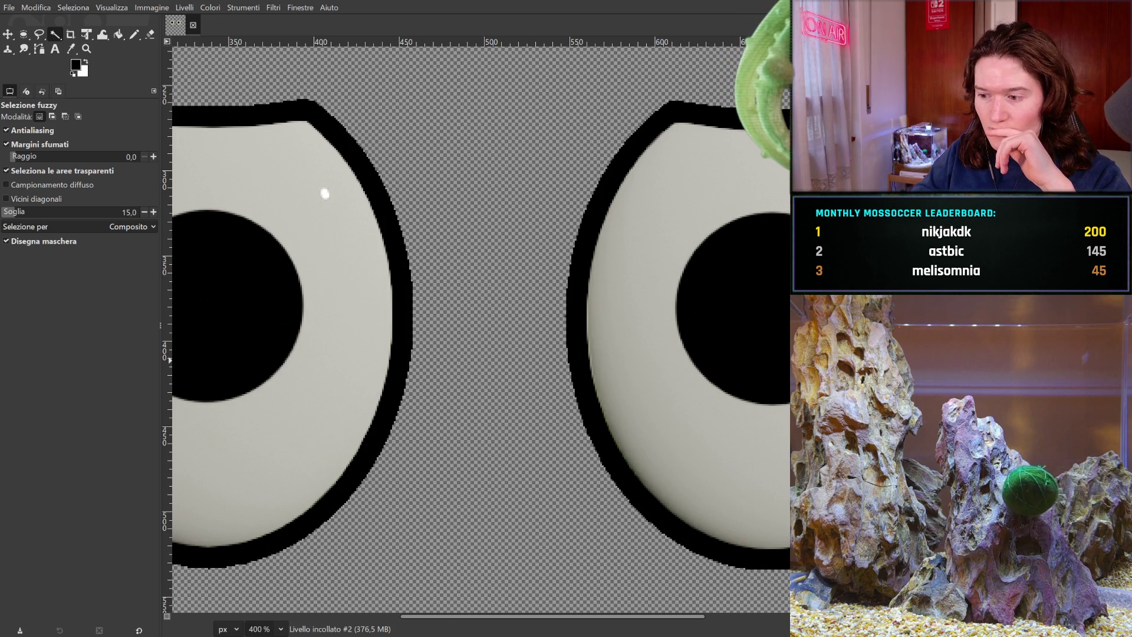
Step: Undo to show the moss texture behind the eyes and begin fuzzy-selecting the left eye's outline
key("ctrl+z")
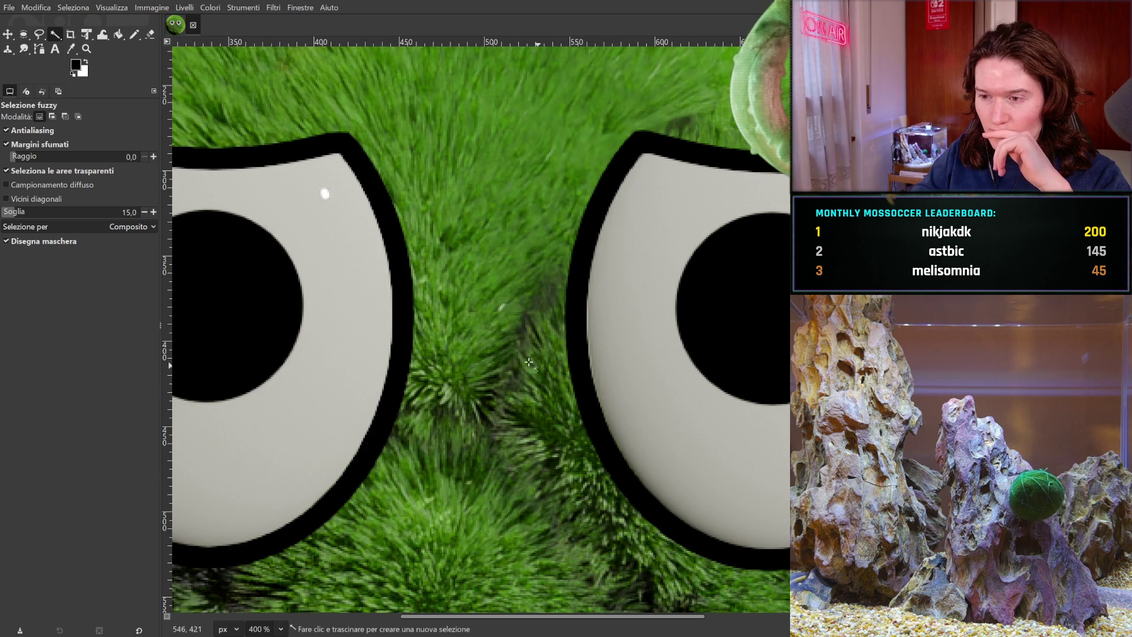
scroll(390, 197, "left", 5)
scroll(390, 196, "up", 1)
mouse_move(389, 194)
left_mouse_down()
mouse_move(411, 187)
mouse_move(351, 192)
left_mouse_up()
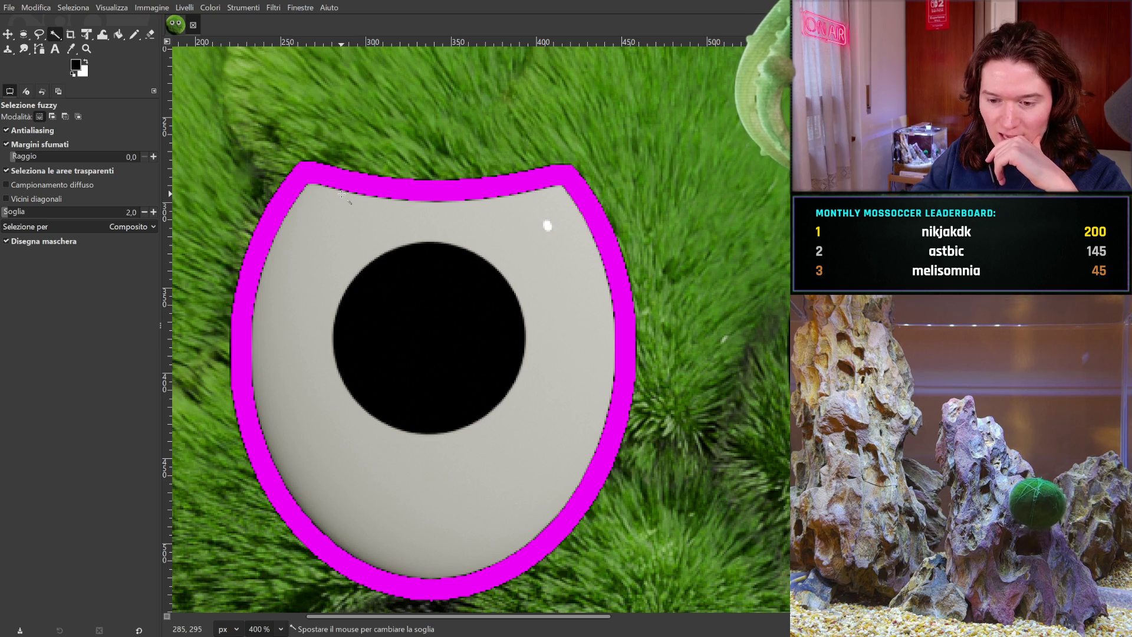
Step: Fuzzy-select the left eye's rim at threshold 15, add the right eye's rim, and cut the selection
left_click_drag(342, 194, 390, 194)
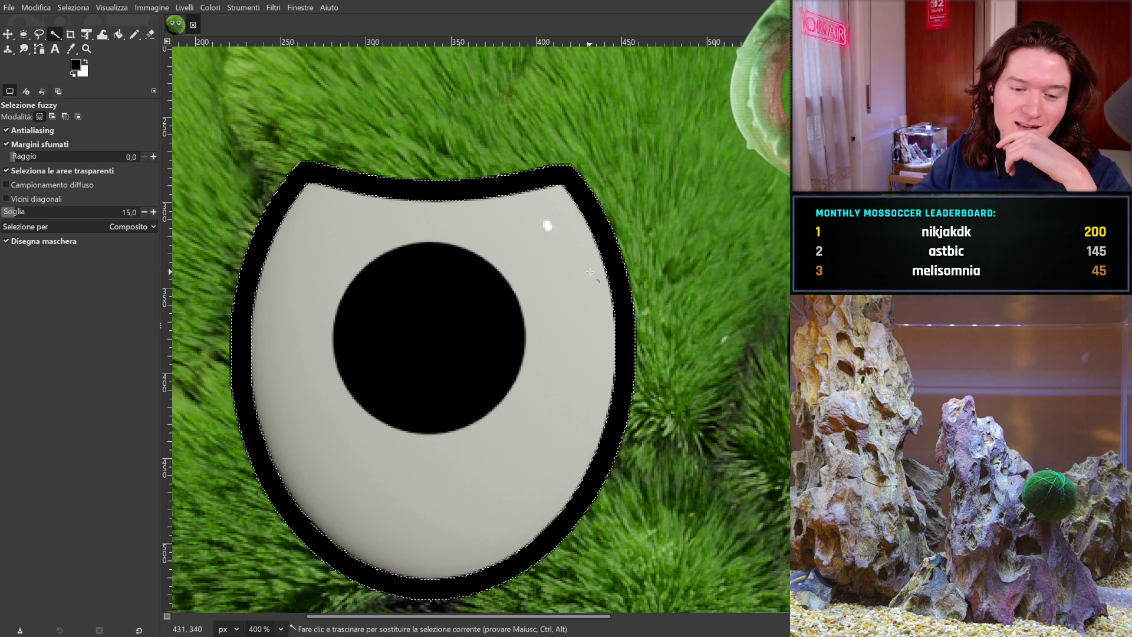
left_click_drag(590, 271, 405, 260)
mouse_move(532, 292)
left_mouse_down()
mouse_move(412, 283)
mouse_move(443, 282)
mouse_move(422, 281)
left_mouse_up()
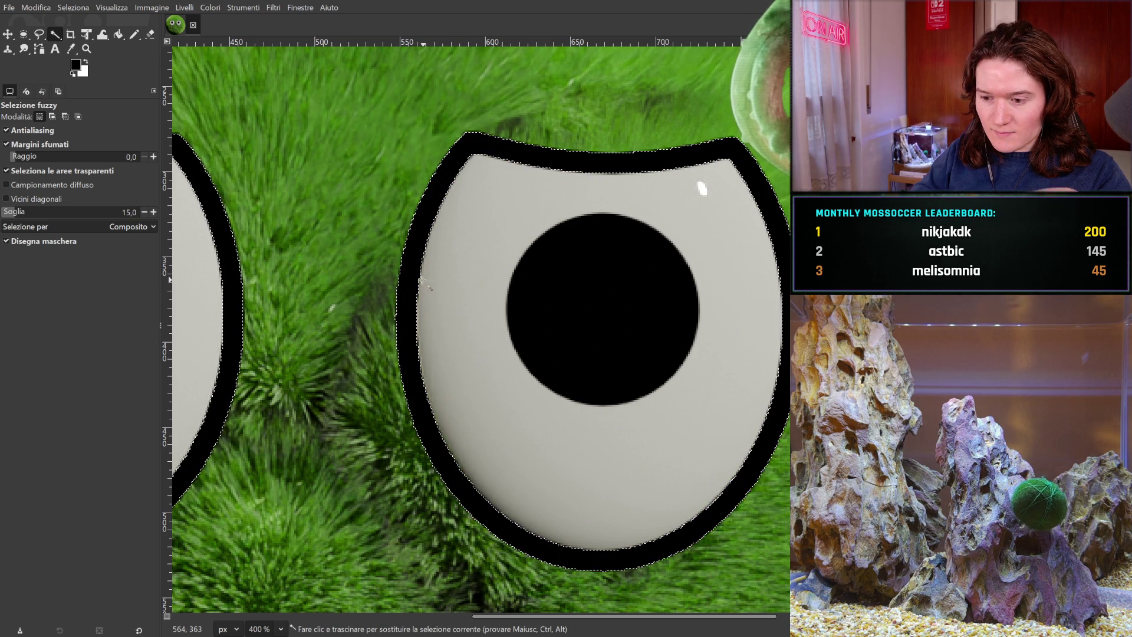
mouse_move(368, 243)
left_mouse_down()
mouse_move(533, 222)
mouse_move(508, 222)
left_mouse_up()
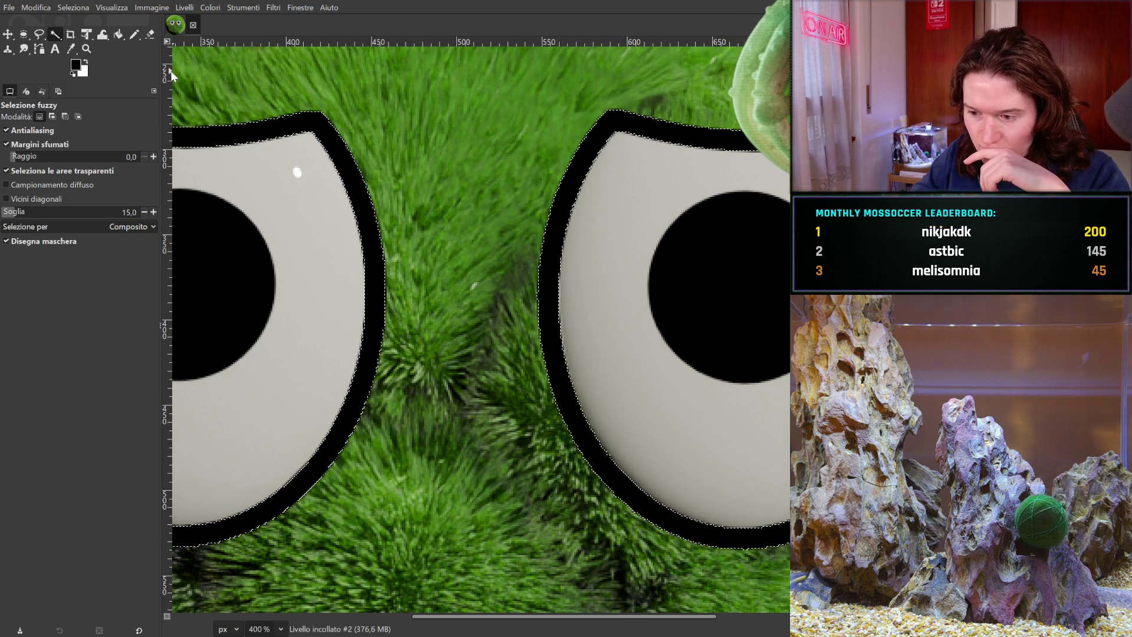
mouse_move(336, 202)
left_mouse_down()
mouse_move(439, 187)
mouse_move(358, 229)
left_mouse_up()
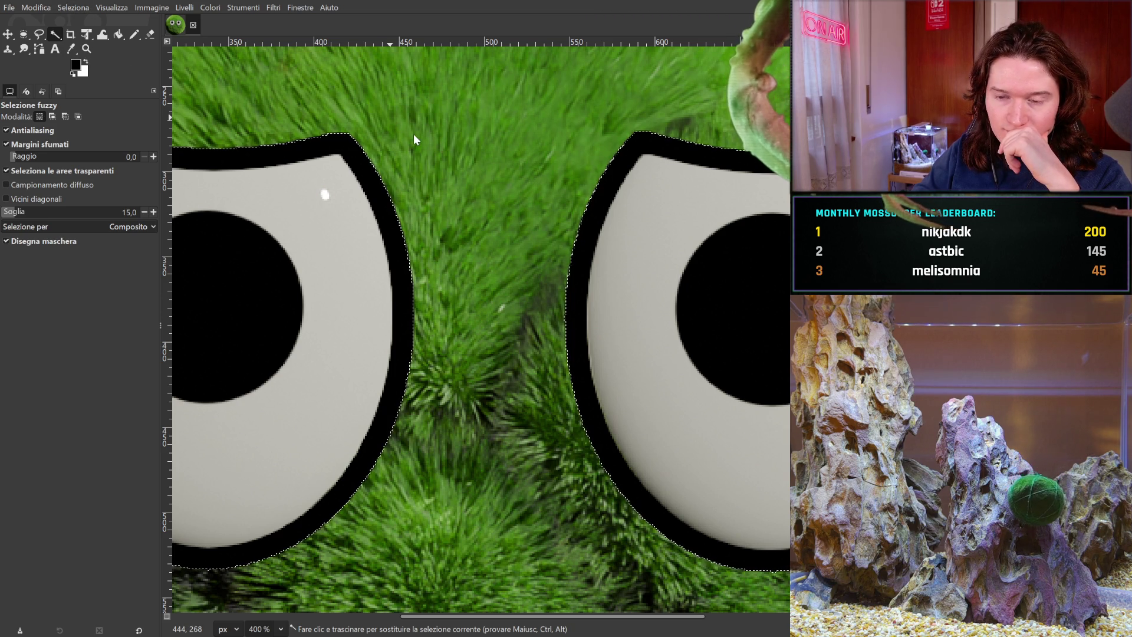
key("ctrl+x")
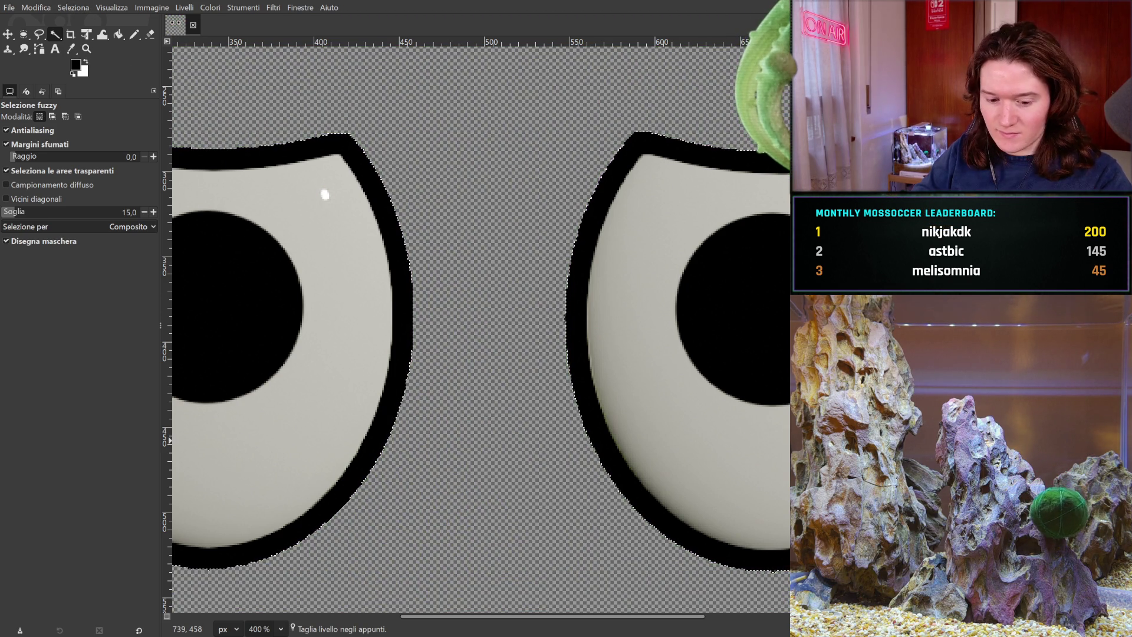
Step: Undo the trial cut and fuzzy-select the left eye's black outline and pupil
key("ctrl+z")
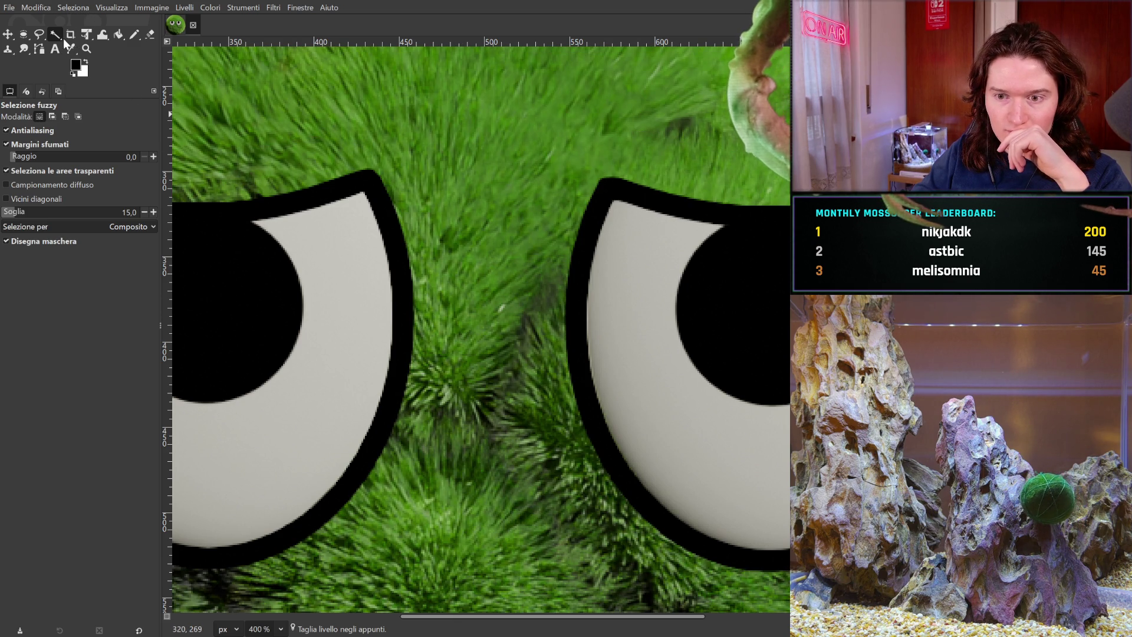
mouse_move(271, 283)
left_mouse_down()
mouse_move(604, 313)
mouse_move(538, 319)
left_mouse_up()
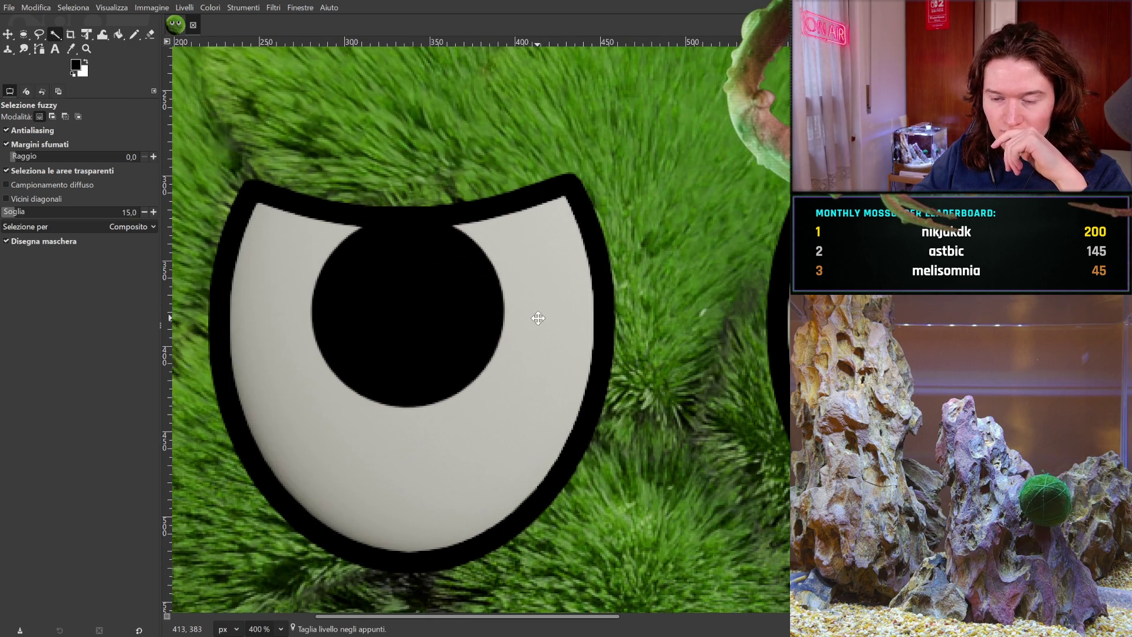
left_click(234, 260)
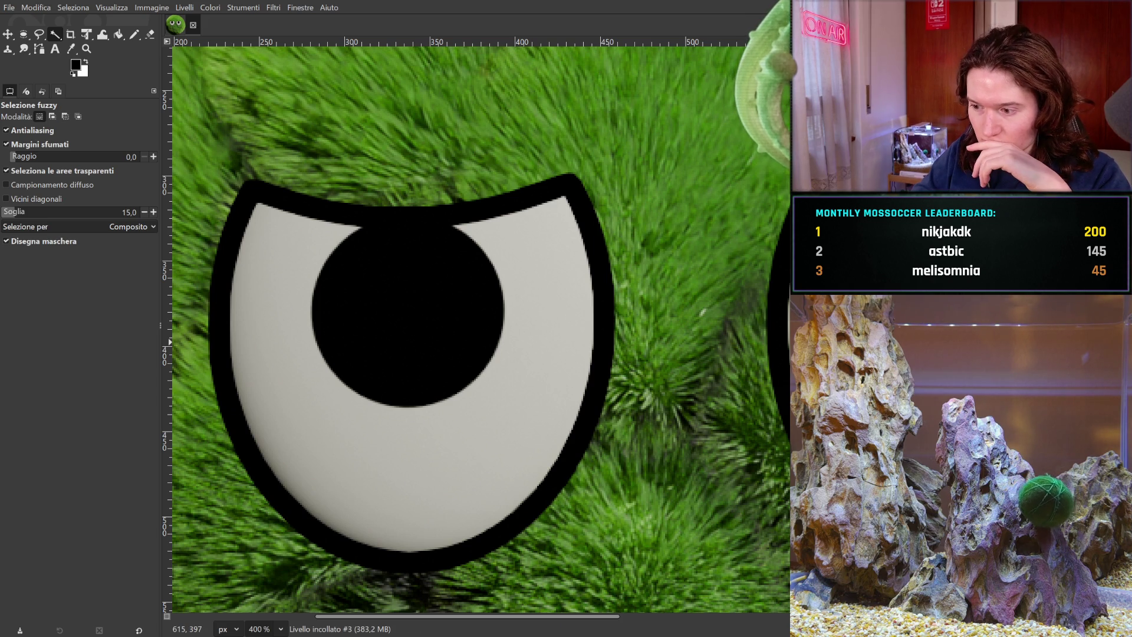
left_click(214, 291)
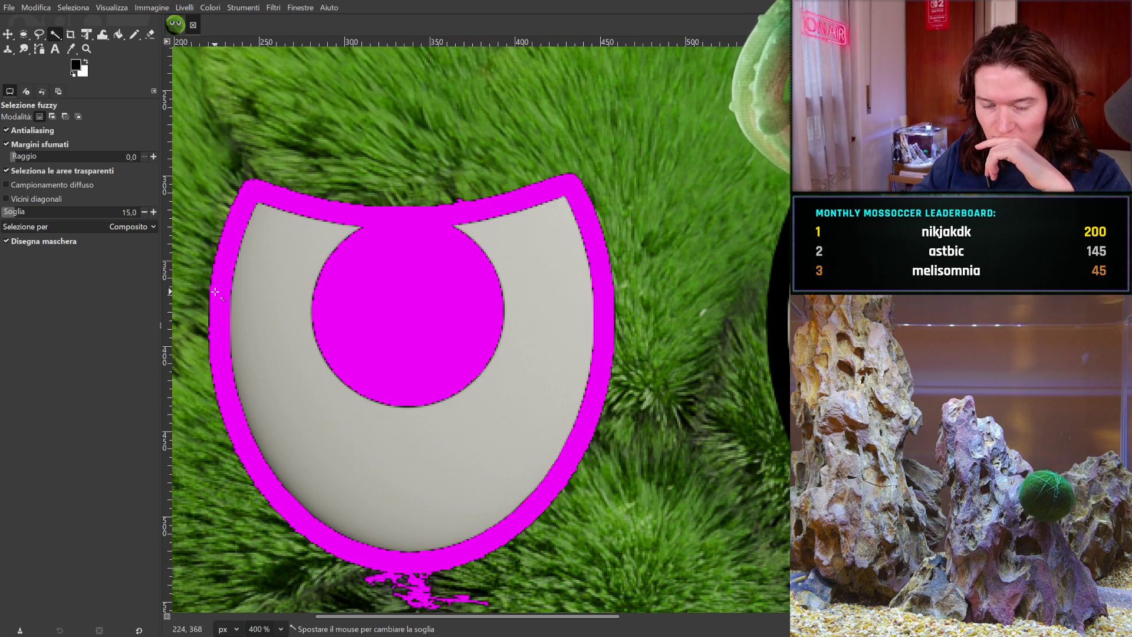
Step: Lower the Fuzzy Select threshold to 15 so only the left eye's outline and pupil stay selected
left_click_drag(216, 291, 165, 300)
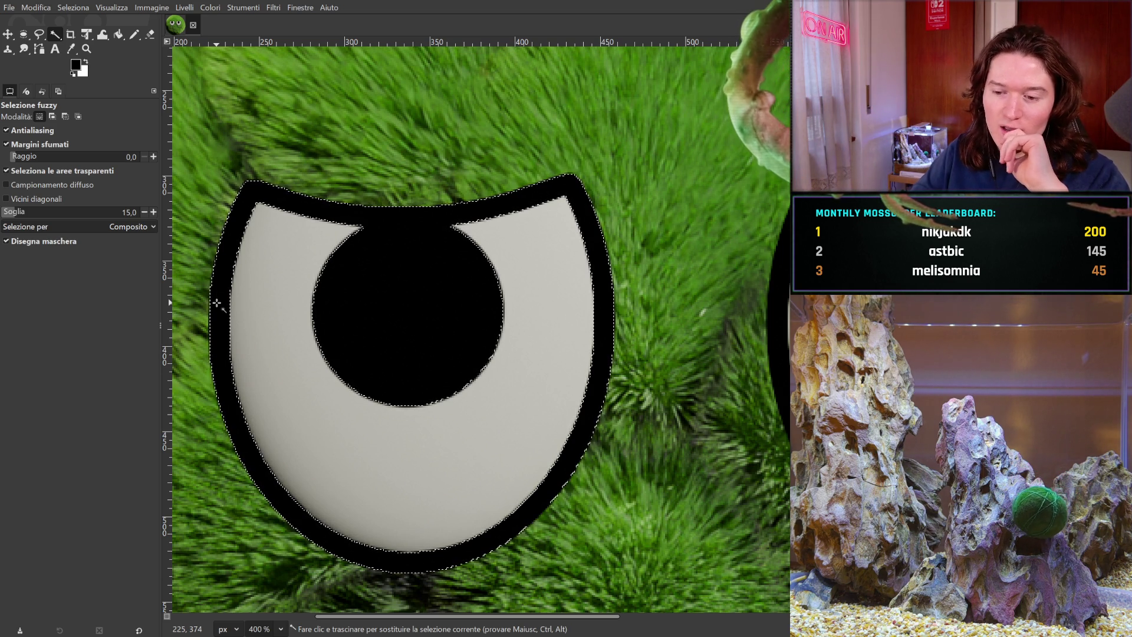
scroll(403, 348, "right", 6)
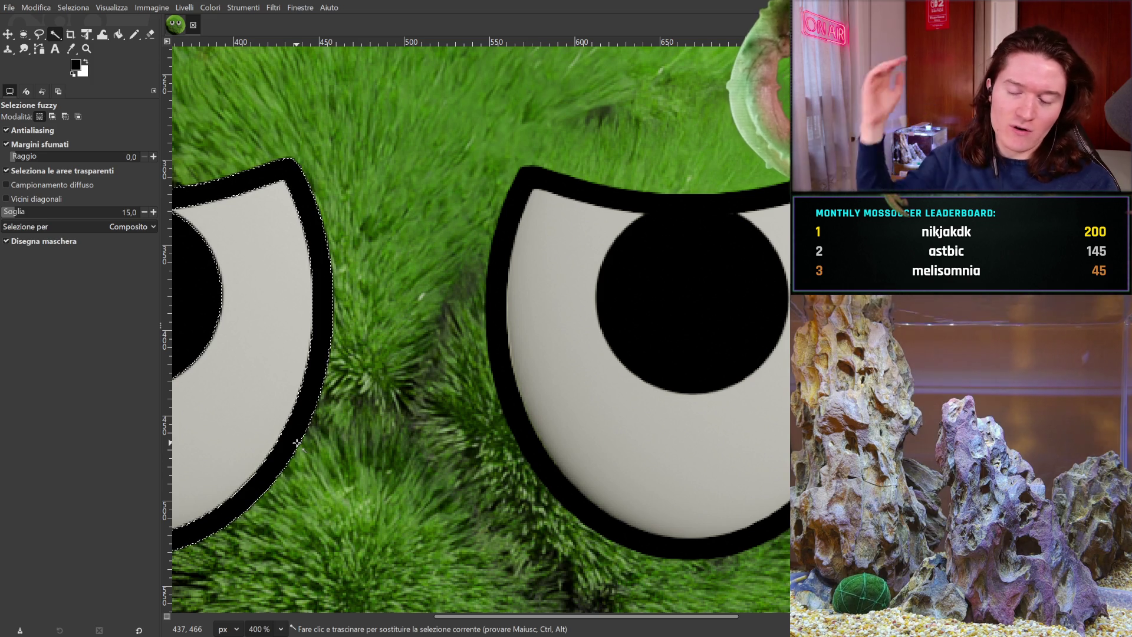
Step: Add the right eye's outline and pupil to the selection with a Shift fuzzy-select drag
scroll(731, 466, "right", 5)
scroll(590, 413, "down", 2)
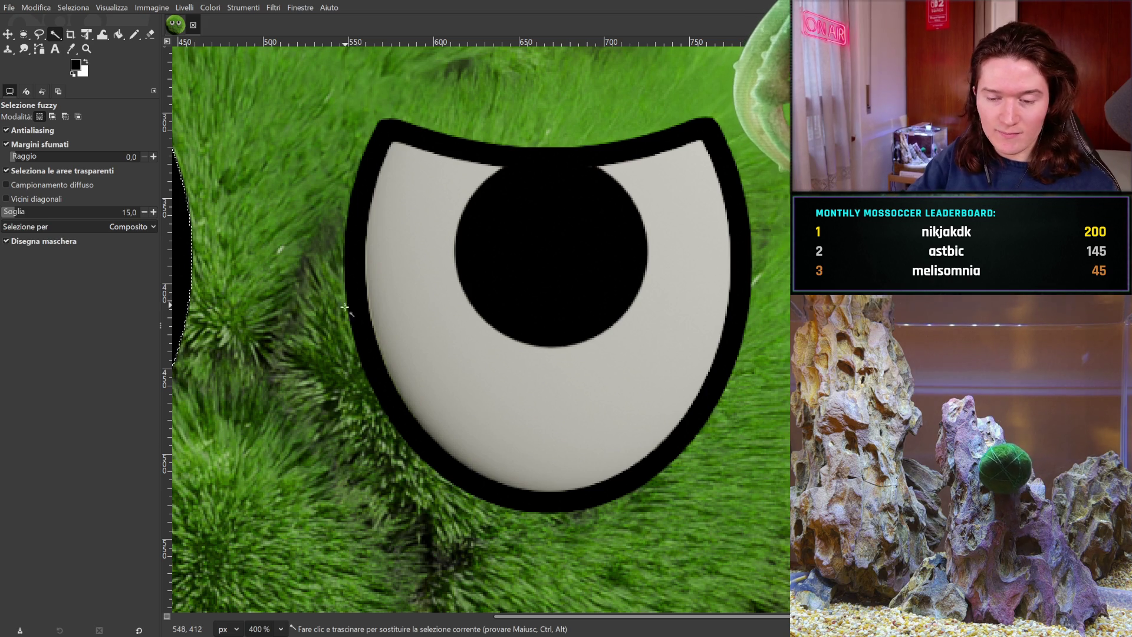
left_click_drag(357, 301, 366, 303)
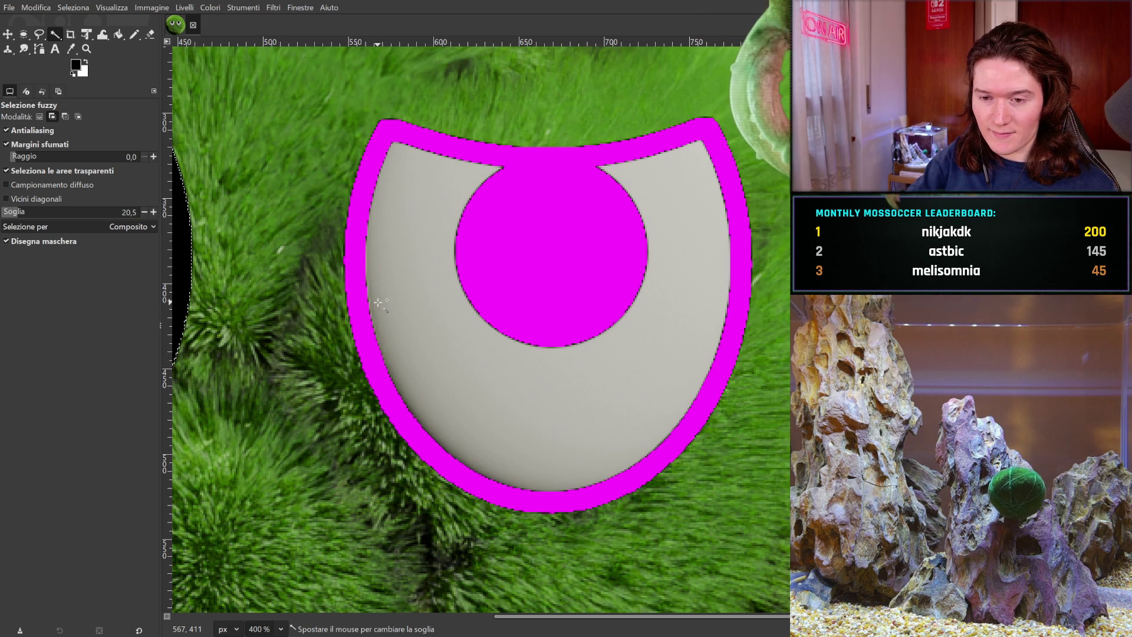
left_click_drag(378, 302, 379, 301)
scroll(617, 383, "left", 10)
scroll(616, 384, "up", 2)
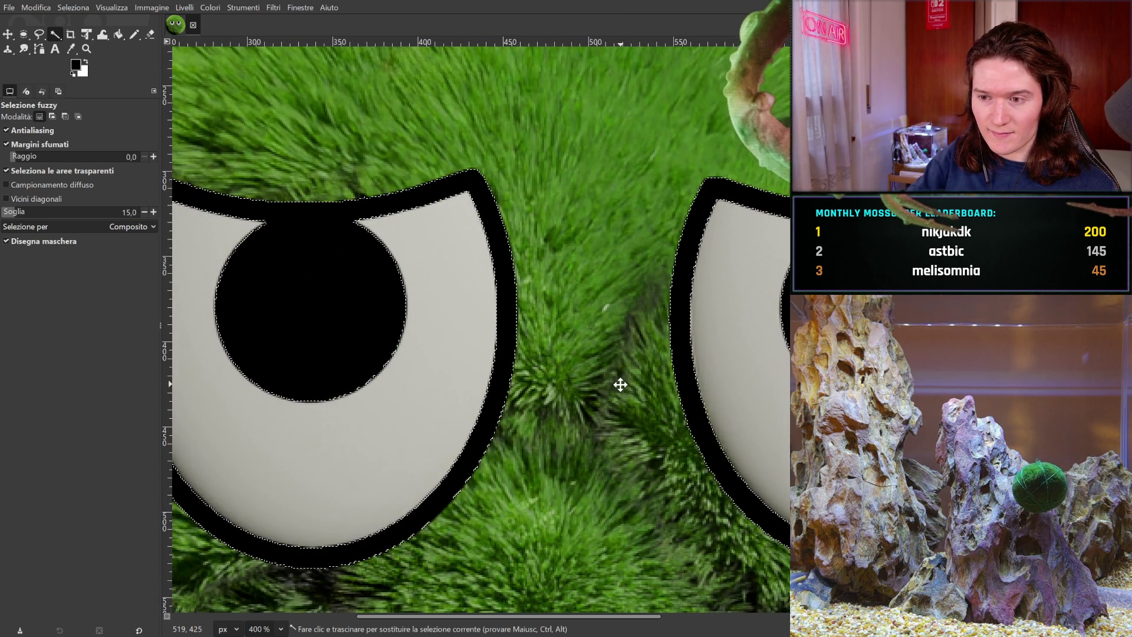
left_click_drag(620, 384, 423, 324)
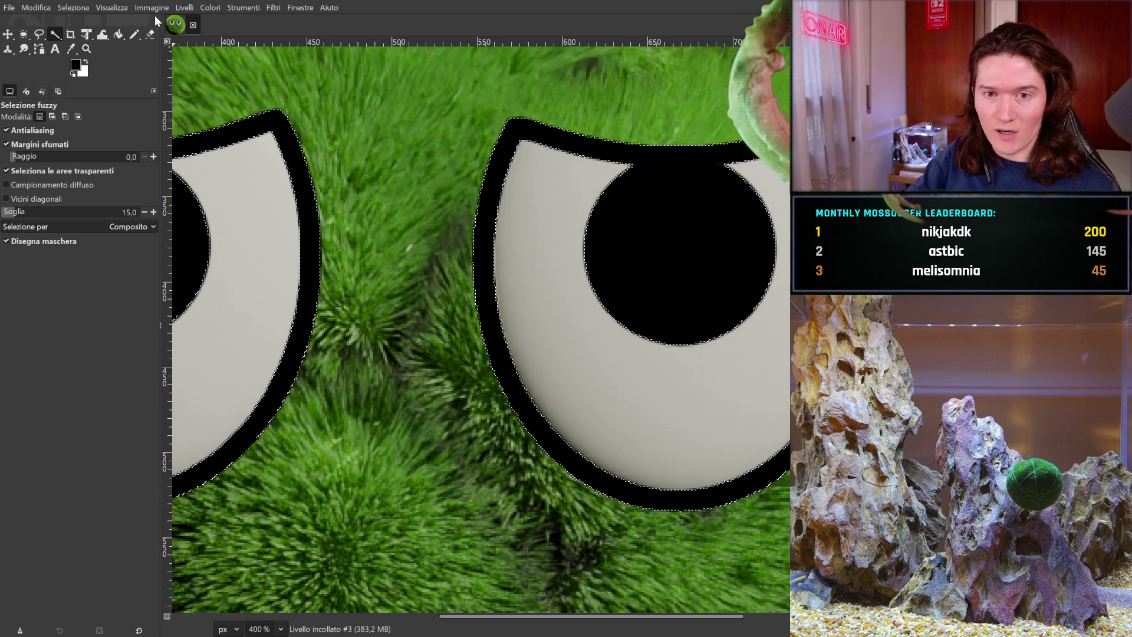
Step: Fill the selection holes with Seleziona > Rimuovi buchi and cut the eyes away from the moss
left_click(65, 9)
left_click(103, 182)
left_click_drag(401, 222, 511, 257)
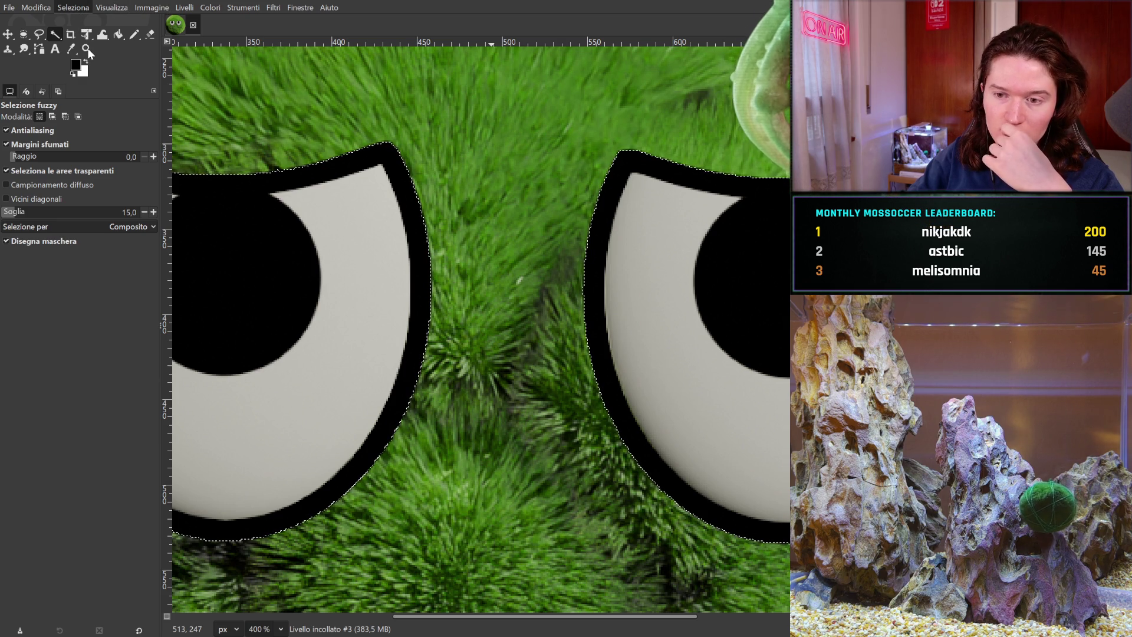
mouse_move(437, 127)
left_mouse_down()
mouse_move(439, 272)
mouse_move(442, 210)
mouse_move(398, 163)
left_mouse_up()
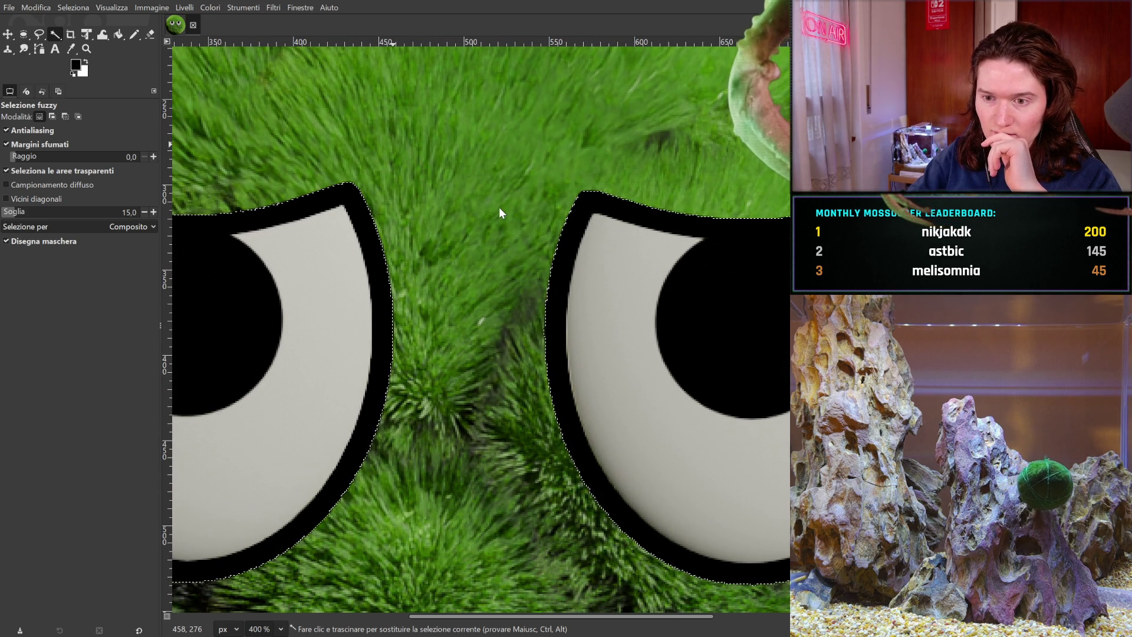
key("ctrl+x")
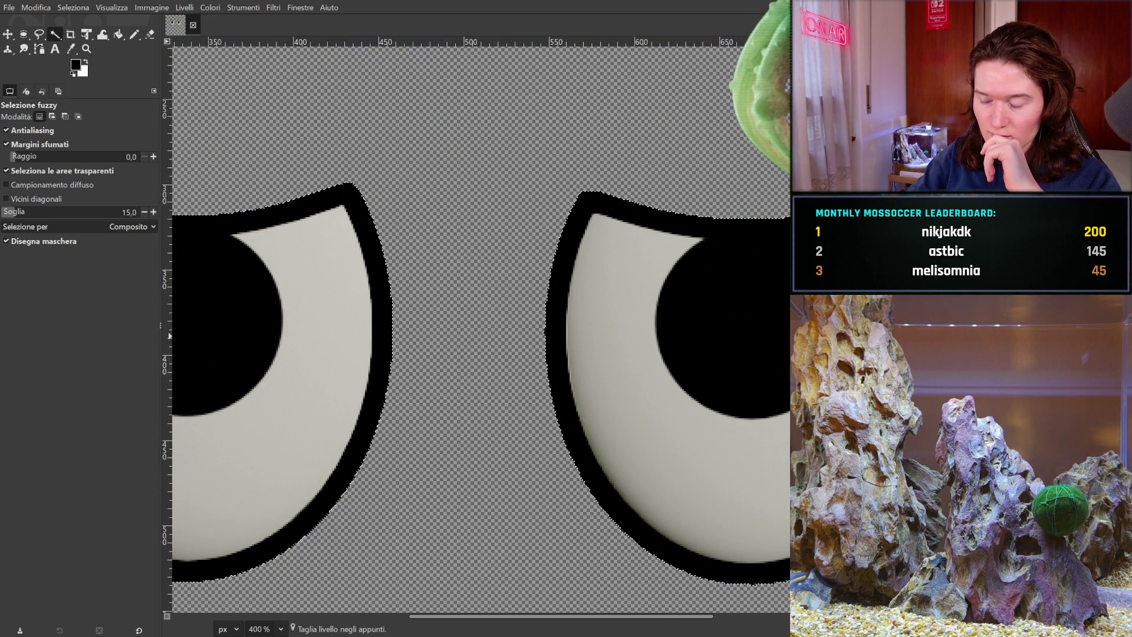
Step: Undo to restore the moss, zoom to 800% on the eye's upper-right corner, and pick the 5-pixel Pencil
key("ctrl+x")
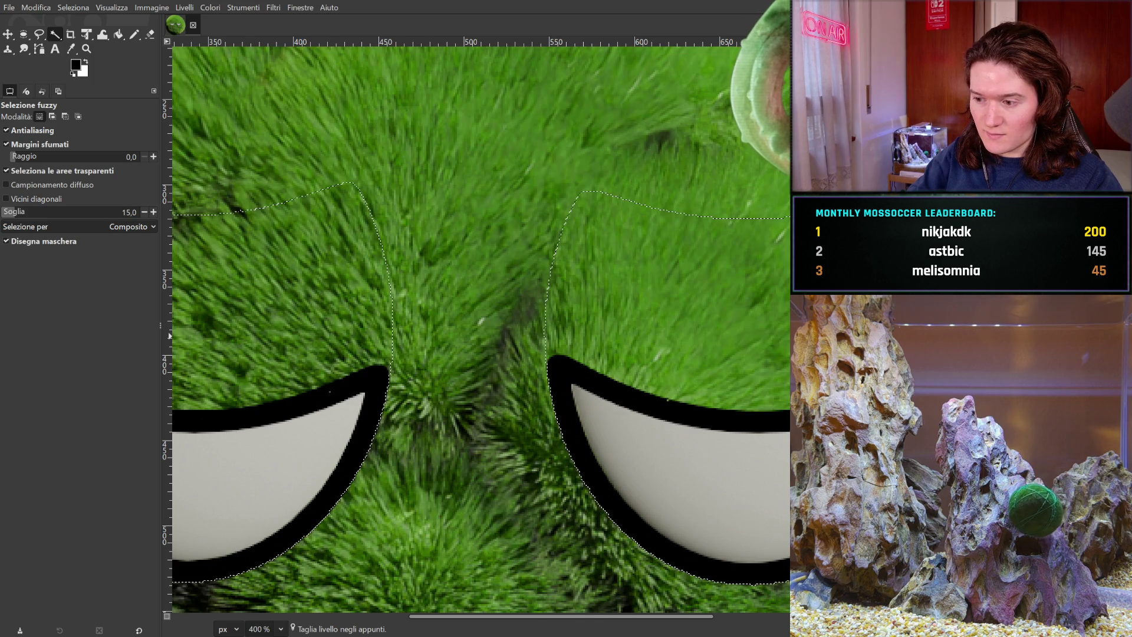
key("ctrl+z")
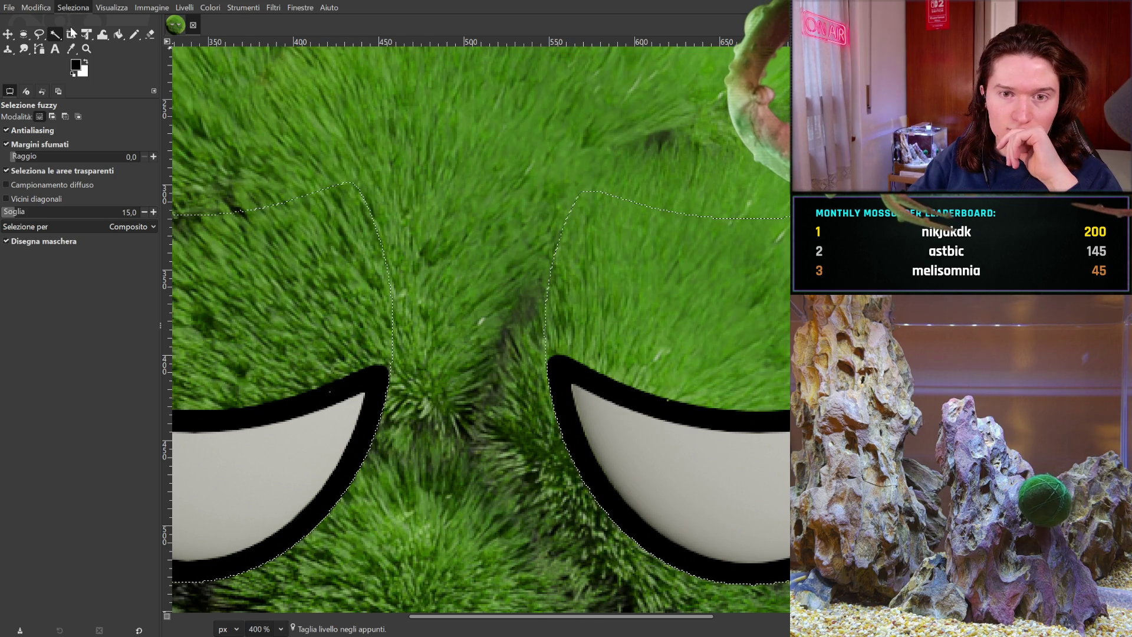
scroll(431, 364, "down", 3)
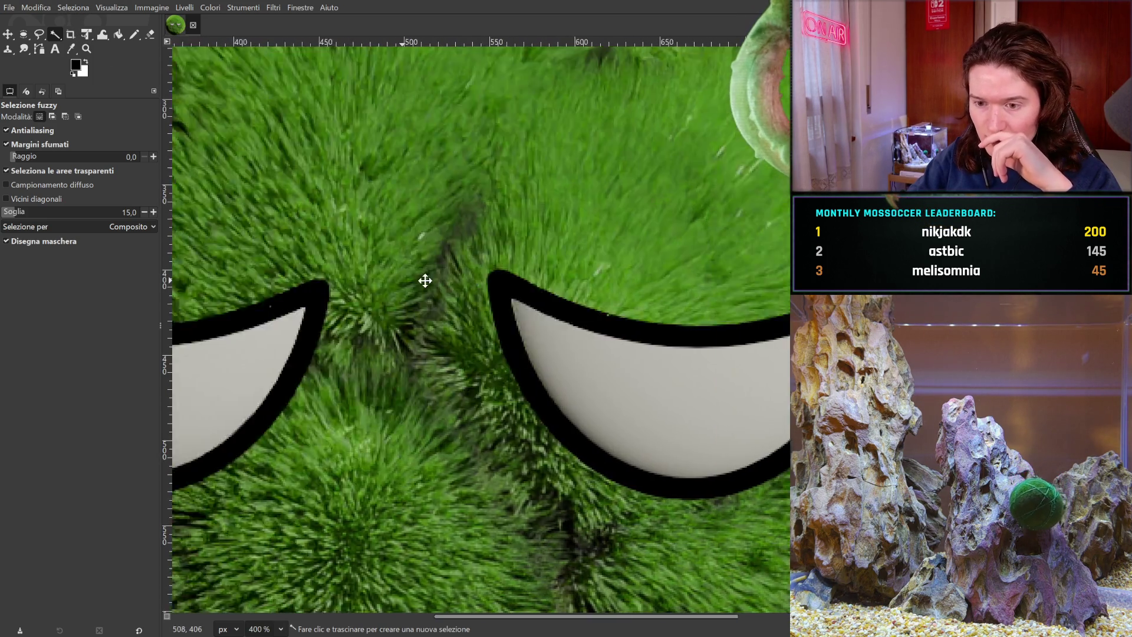
left_click_drag(425, 281, 675, 301)
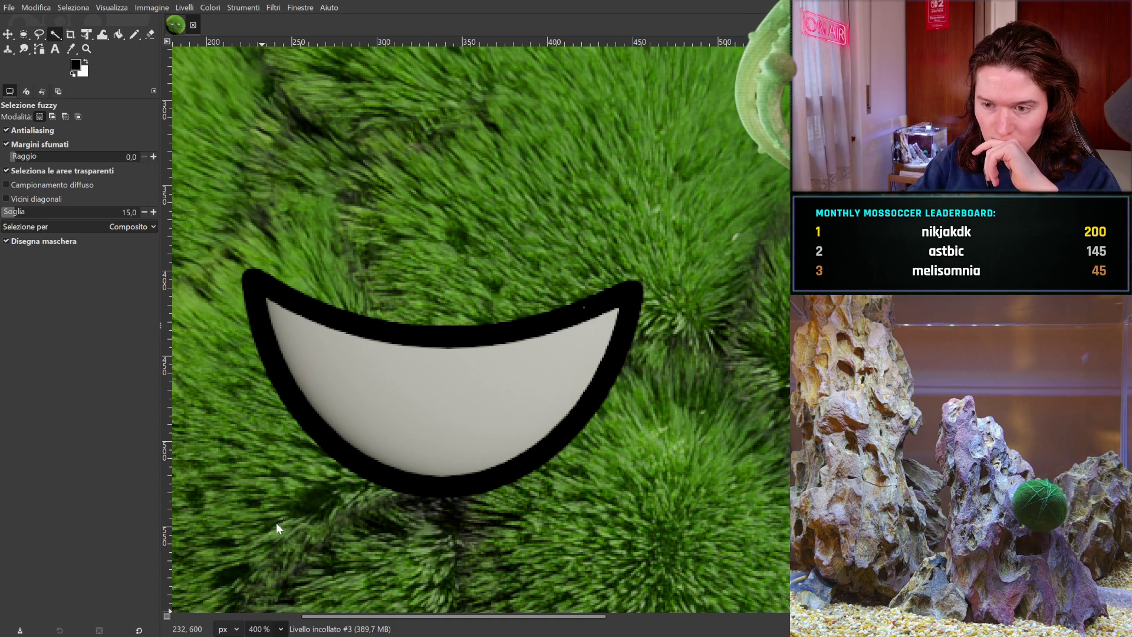
scroll(275, 494, "up", 2)
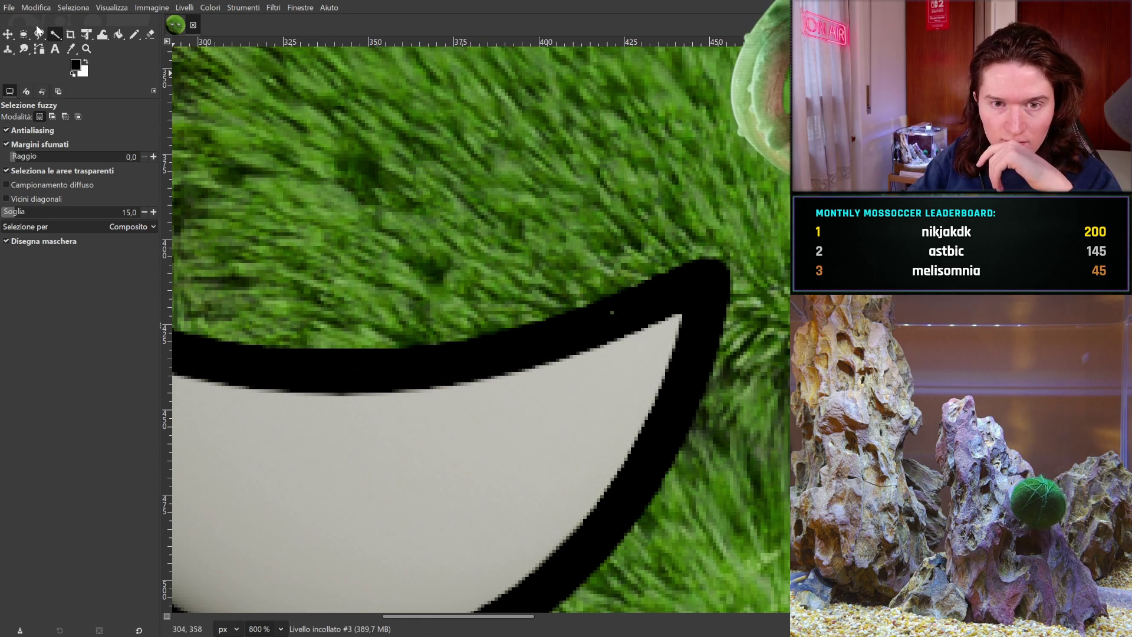
left_click(134, 35)
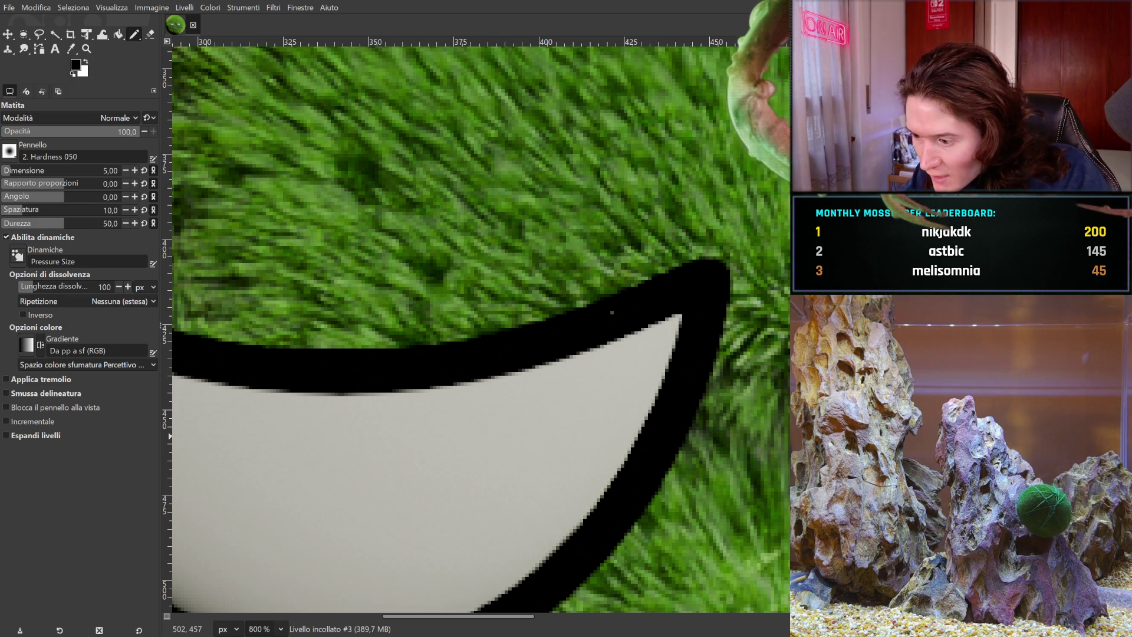
key("ctrl+z")
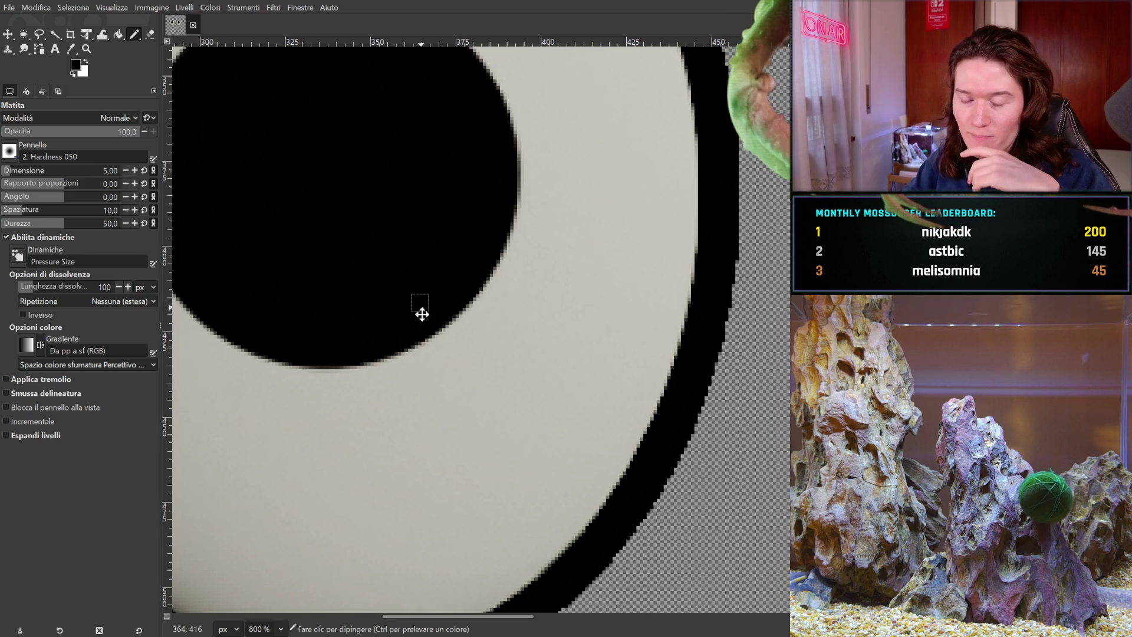
left_click_drag(422, 314, 489, 408)
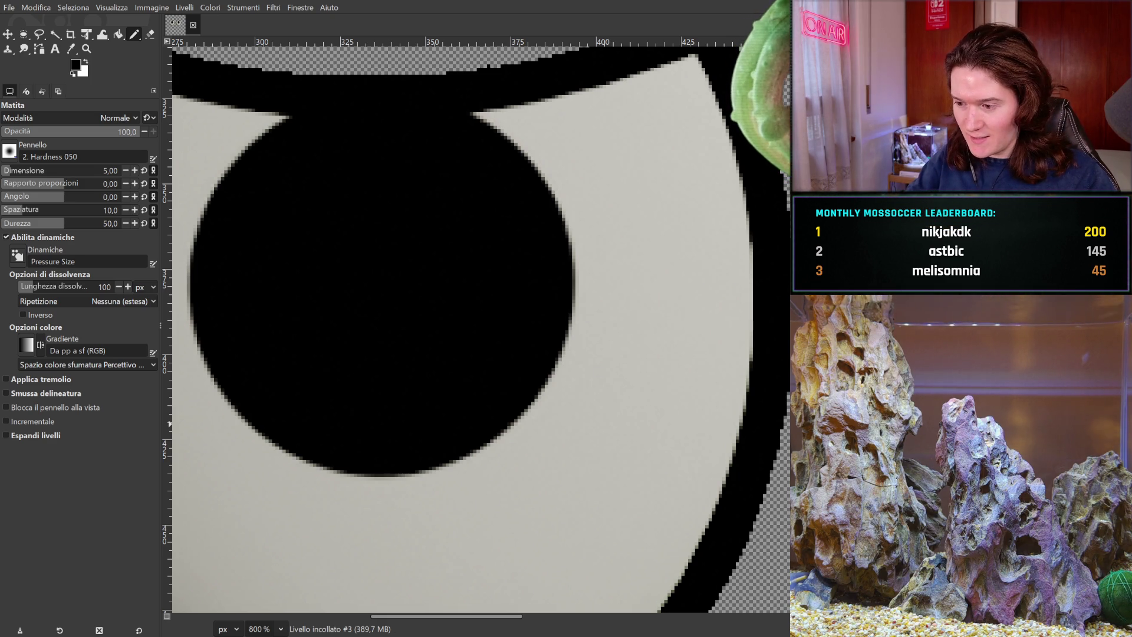
key("ctrl+z")
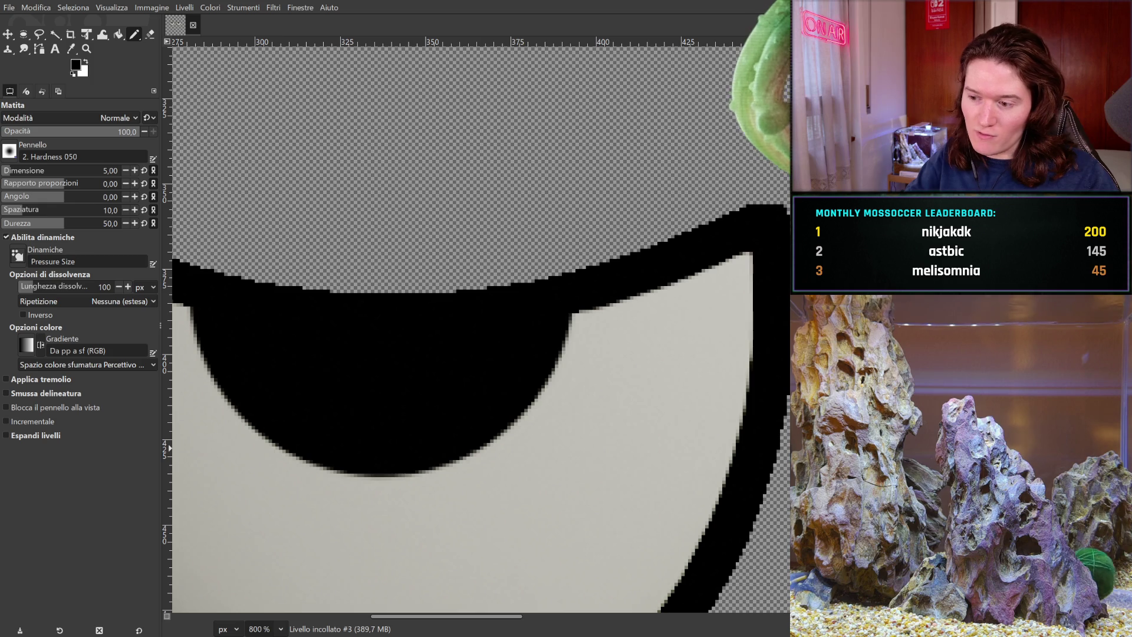
key("ctrl+z")
scroll(710, 454, "down", 1)
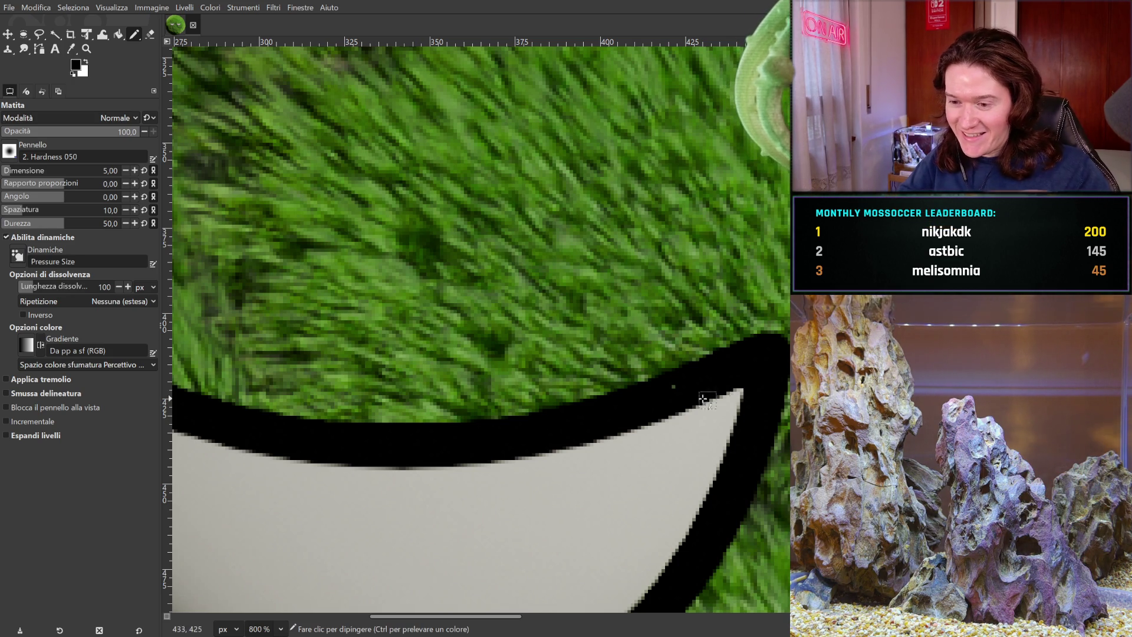
Step: Pan along the half-closed eye's outline, then switch to Fuzzy Select and try its black rim
mouse_move(691, 381)
left_mouse_down()
mouse_move(434, 262)
mouse_move(243, 199)
left_mouse_up()
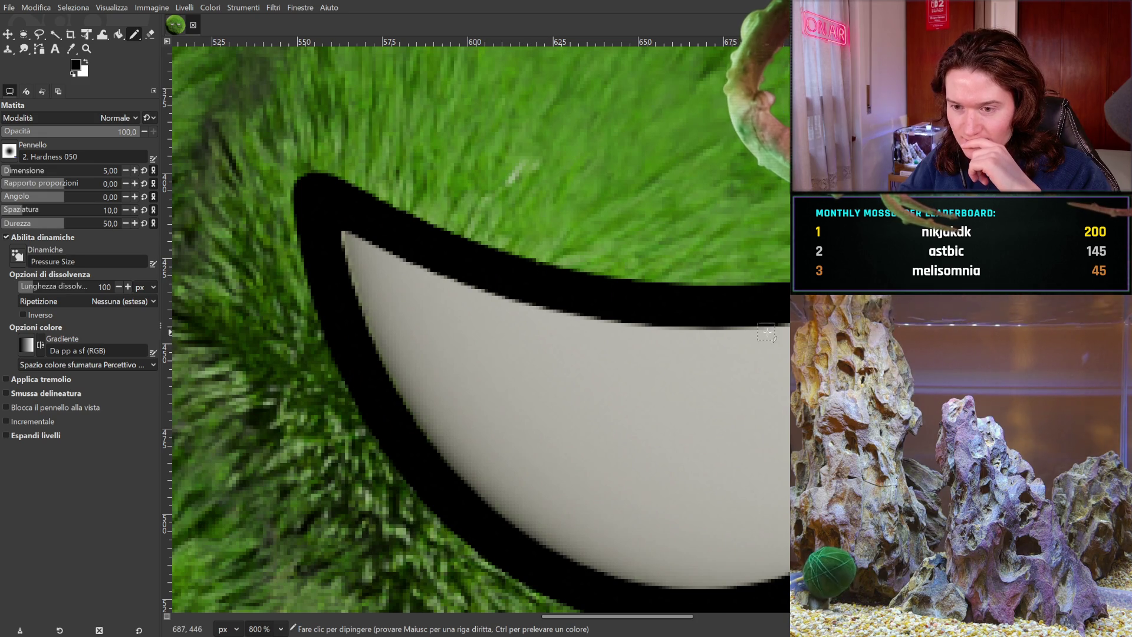
mouse_move(691, 258)
left_mouse_down()
mouse_move(538, 328)
mouse_move(687, 118)
left_mouse_up()
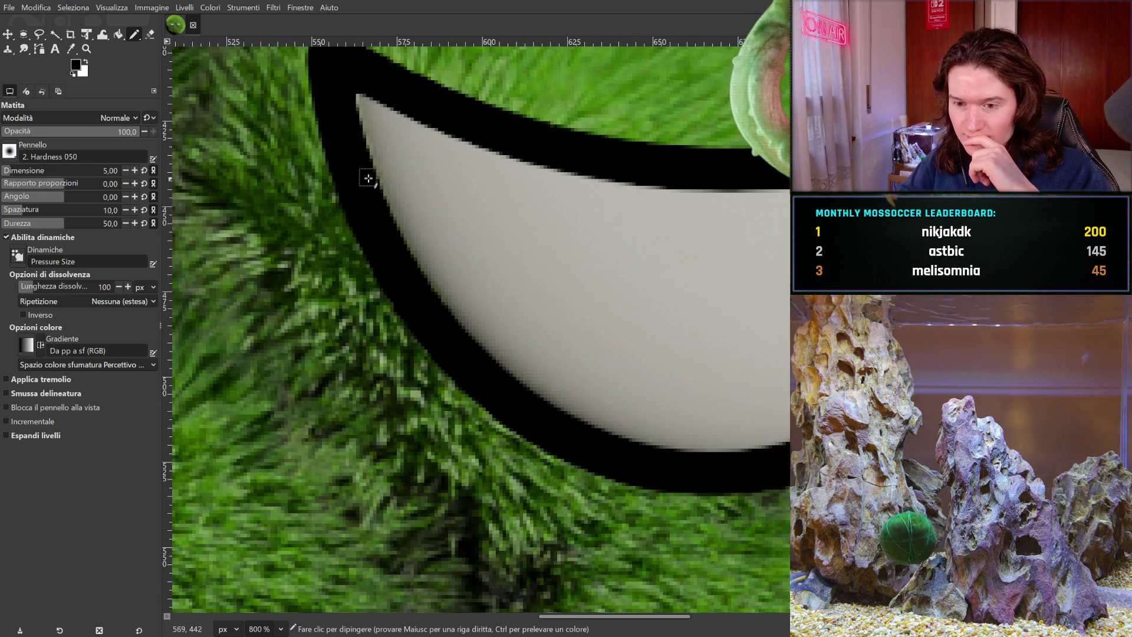
left_click_drag(371, 177, 777, 282)
left_click_drag(353, 295, 761, 318)
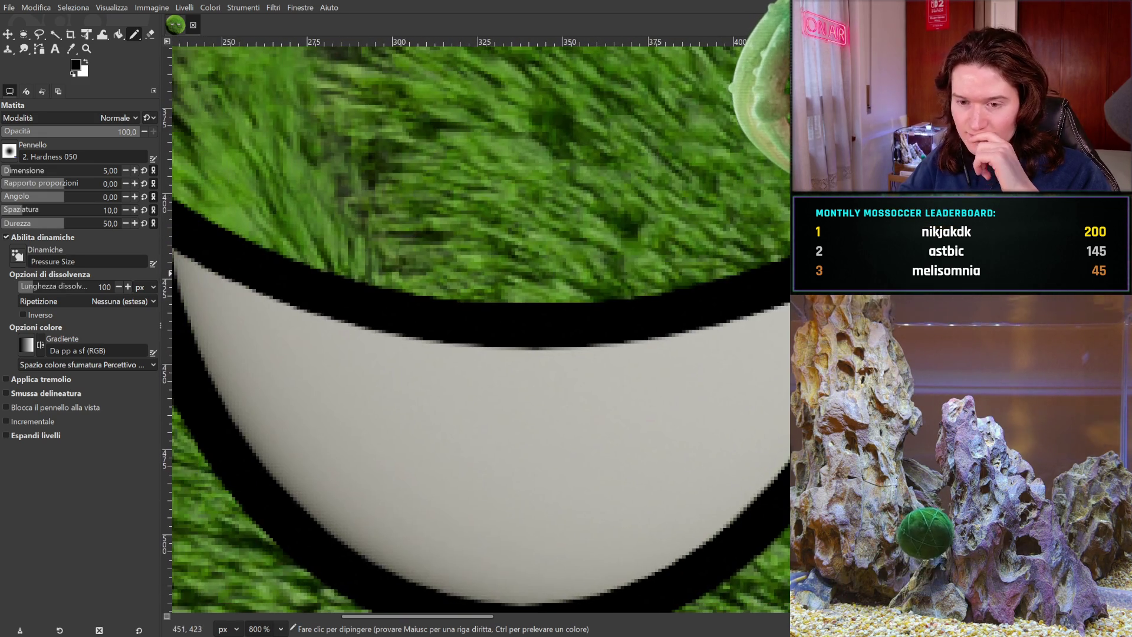
left_click(55, 33)
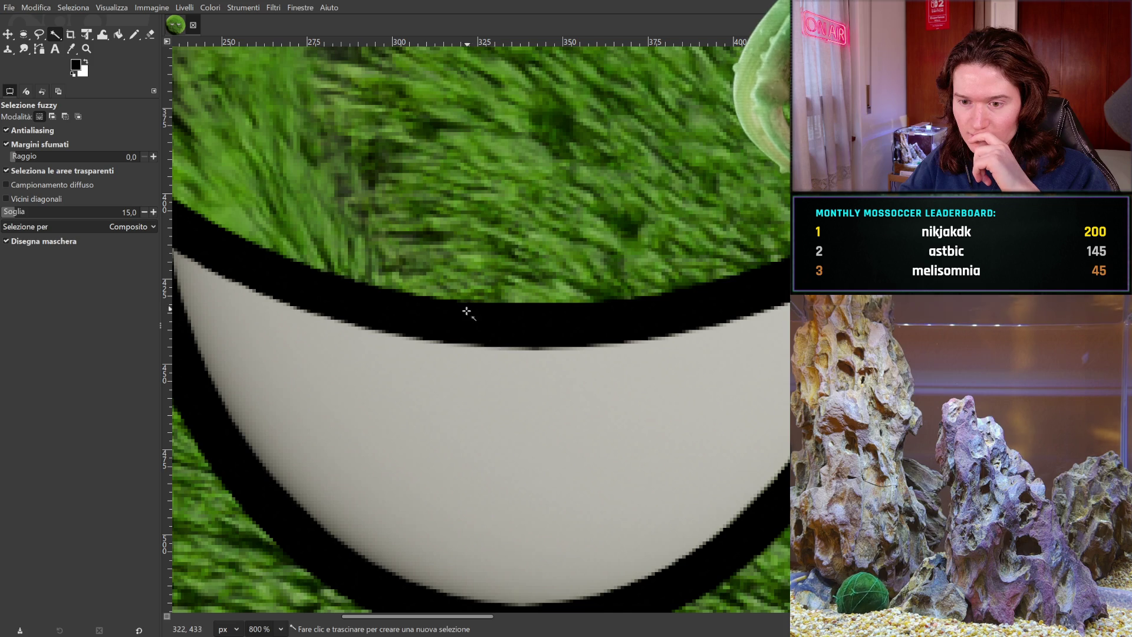
mouse_move(422, 320)
left_mouse_down()
mouse_move(439, 320)
mouse_move(423, 320)
left_mouse_up()
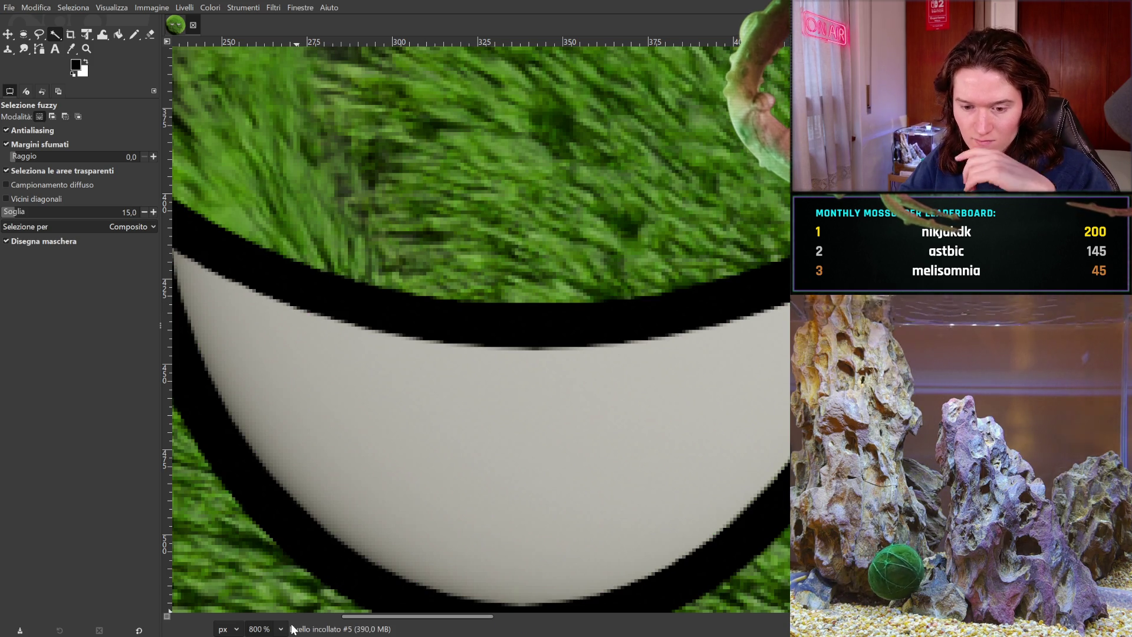
Step: Zoom to 400%, fuzzy-select the left eye's black rim at threshold 15, and add the right eye's rim
key("3")
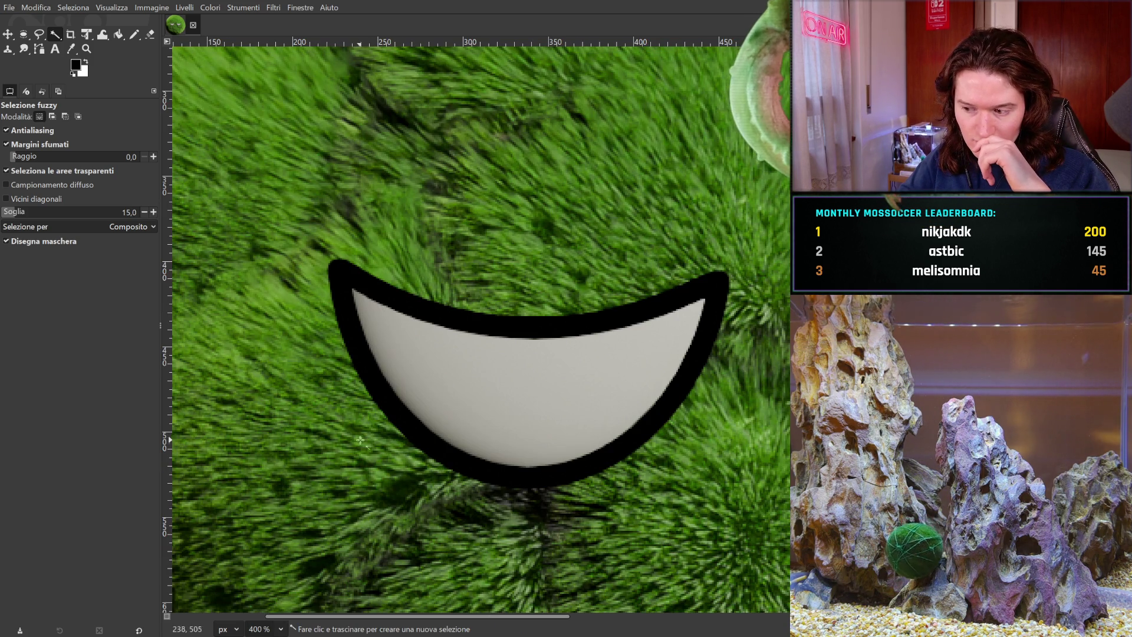
left_click_drag(487, 321, 452, 326)
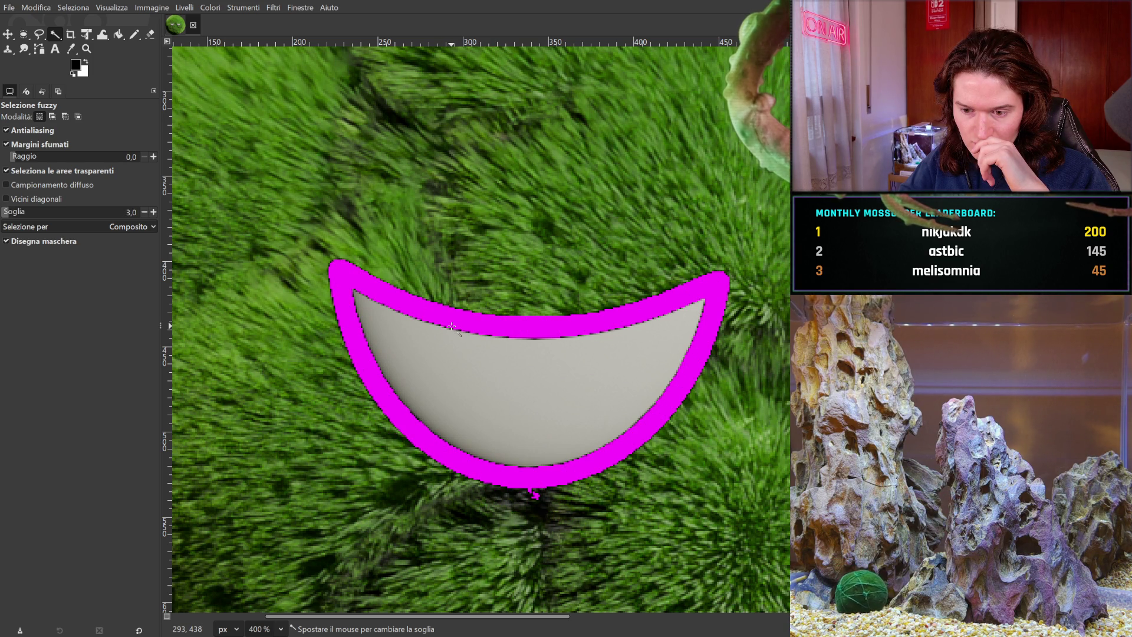
left_click_drag(447, 326, 447, 326)
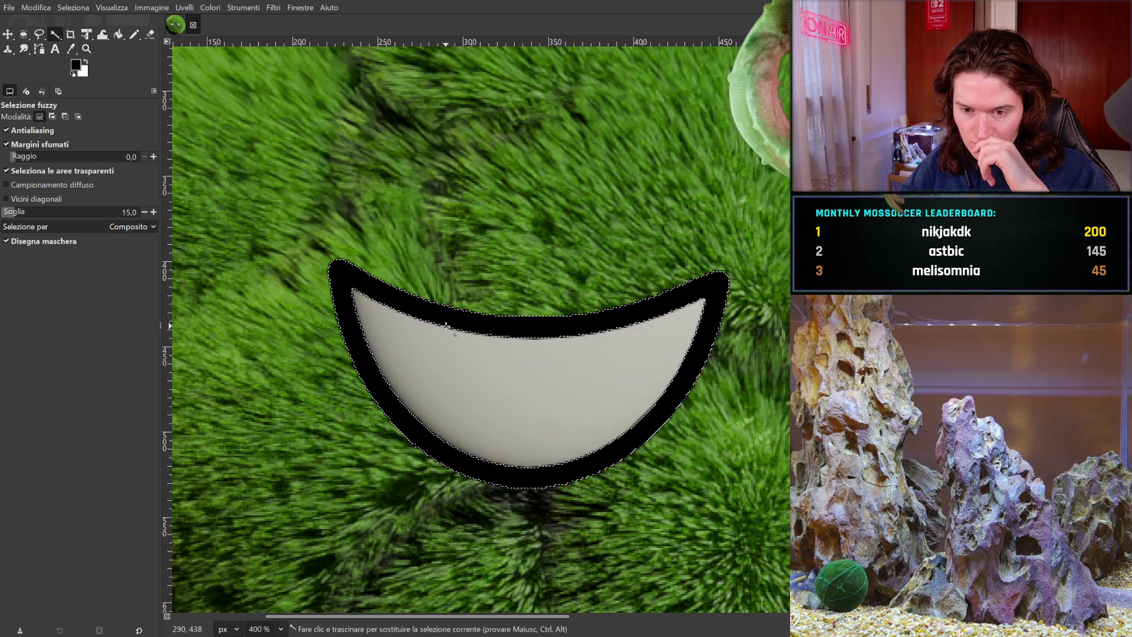
scroll(398, 268, "right", 5)
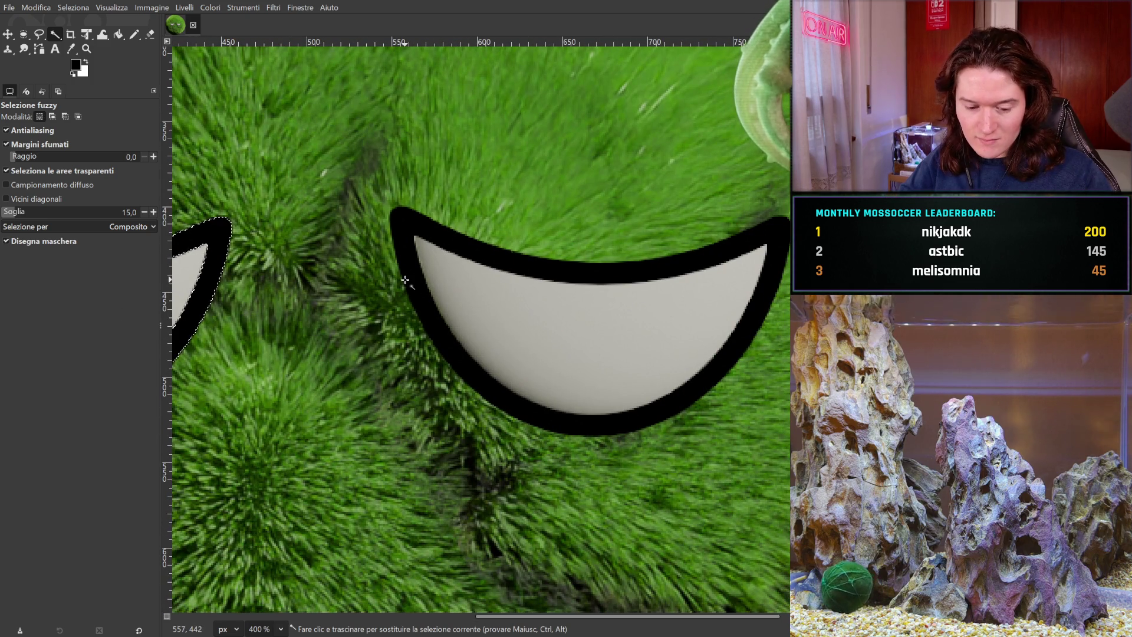
left_click_drag(415, 277, 432, 278)
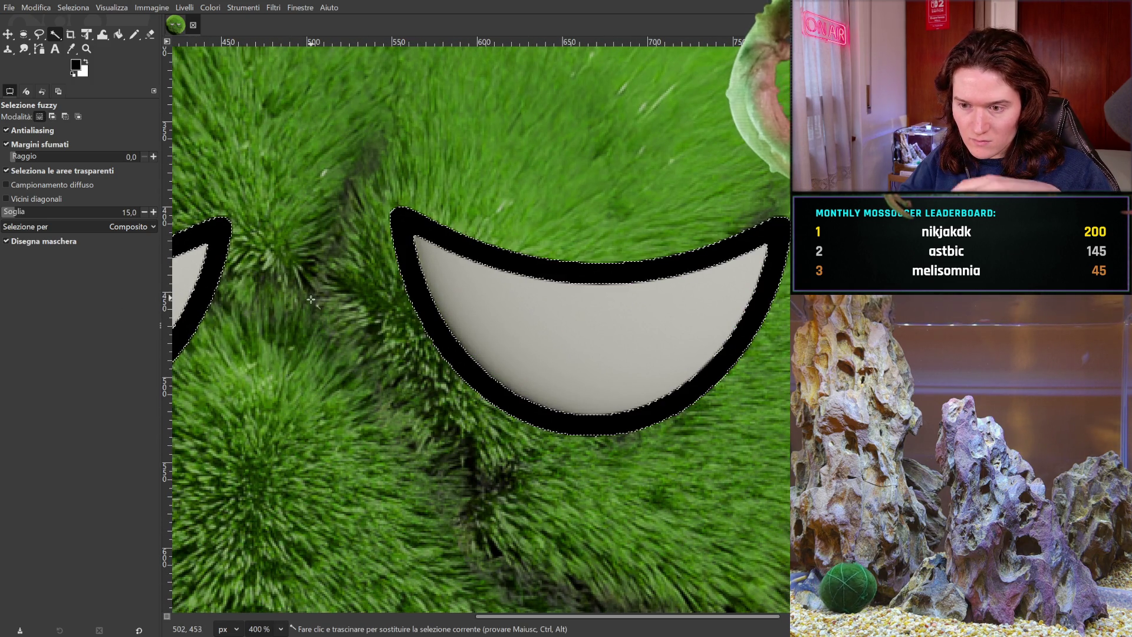
scroll(432, 279, "left", 4)
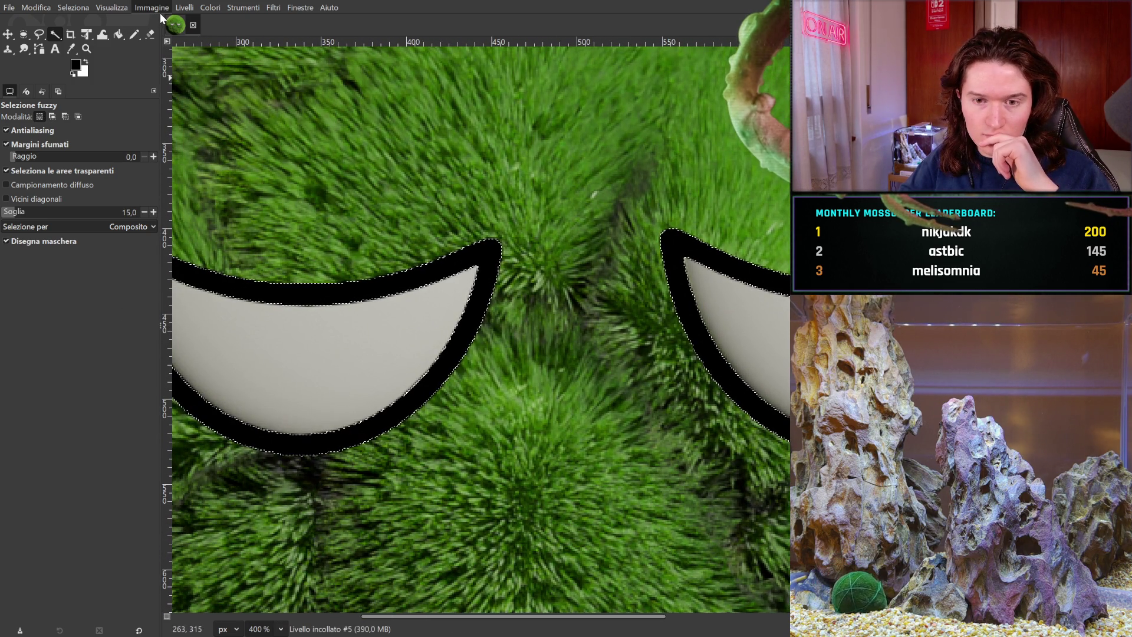
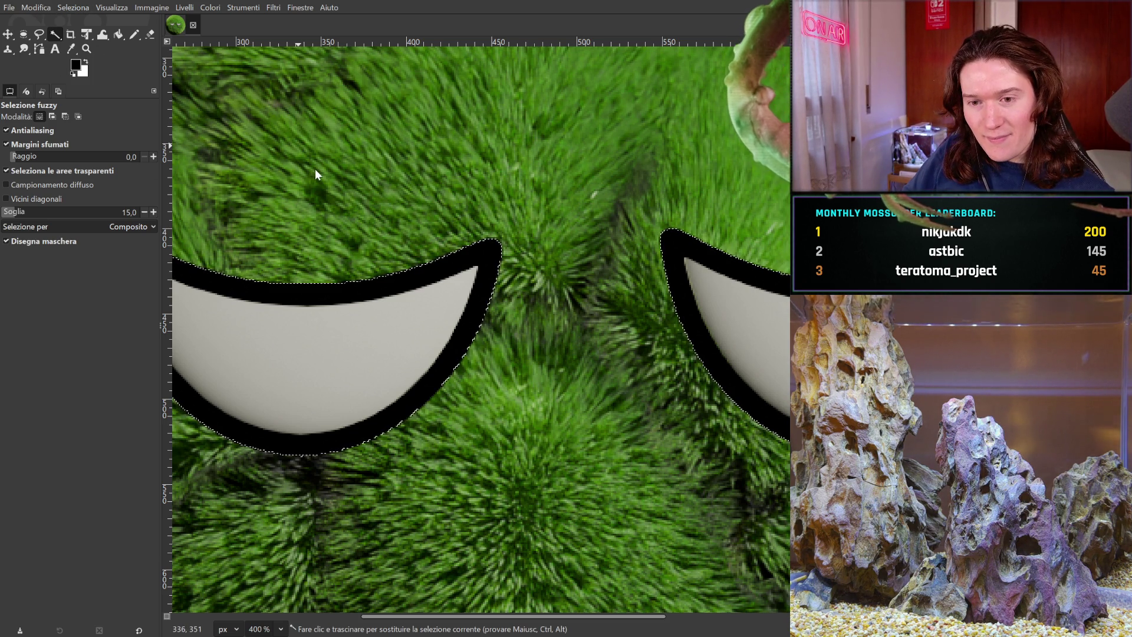
Step: Cut the surrounding moss away from the two eyes and paste it as a floating layer
key("ctrl+x")
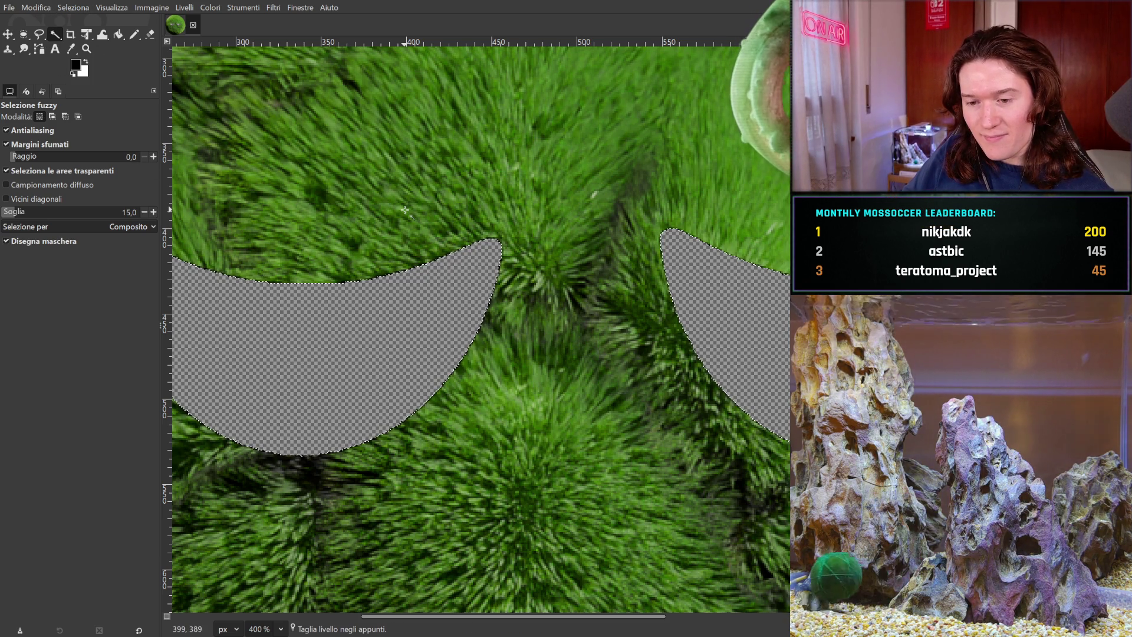
key("ctrl+z")
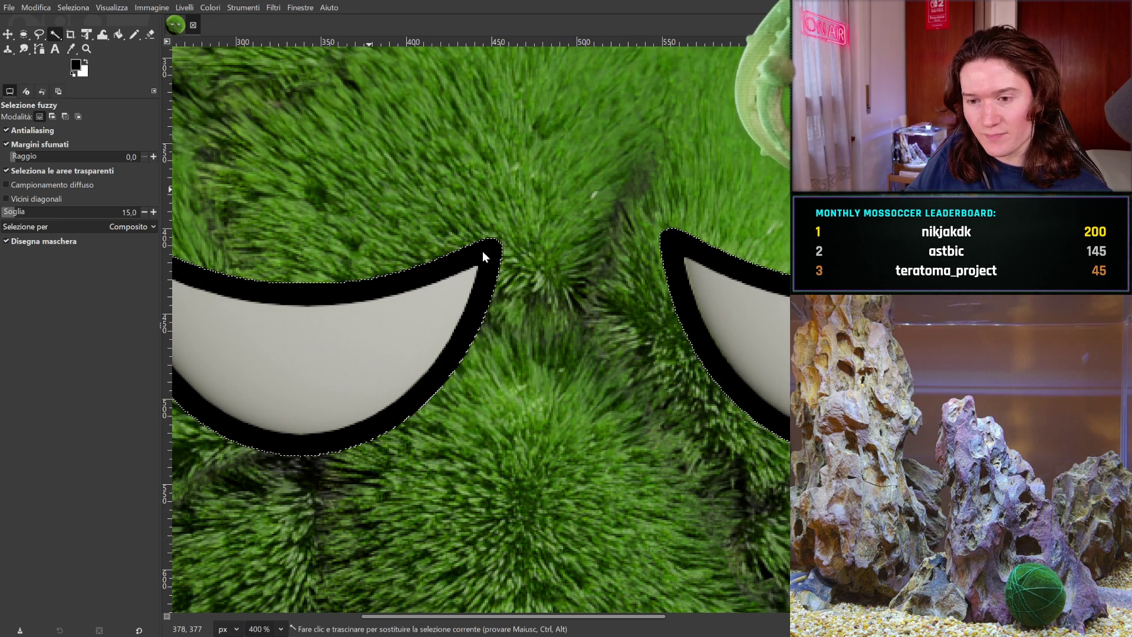
key("ctrl+x")
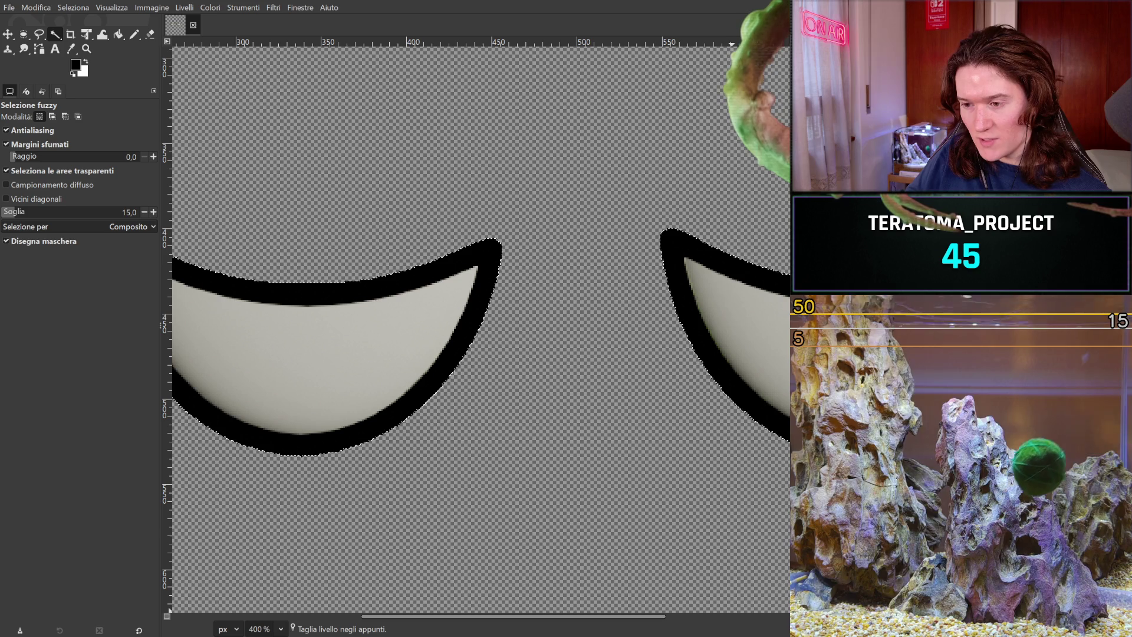
key("ctrl+v")
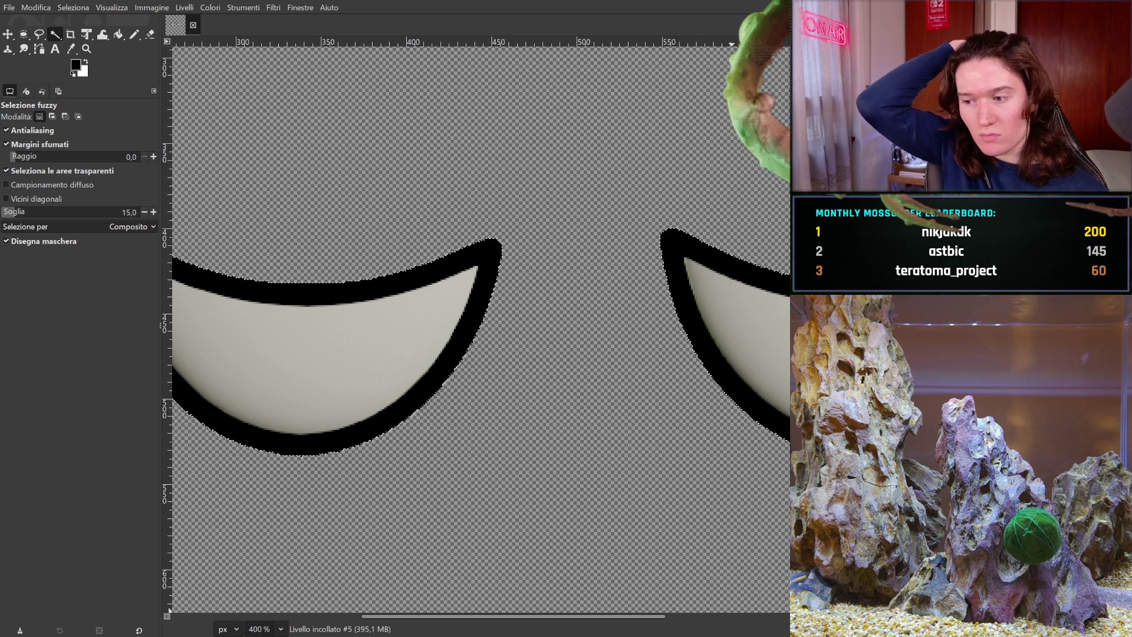
Step: Pan past the right eye cut-out and centre the left eye to inspect its black outline
mouse_move(497, 176)
left_mouse_down()
mouse_move(530, 222)
mouse_move(642, 260)
mouse_move(397, 140)
left_mouse_up()
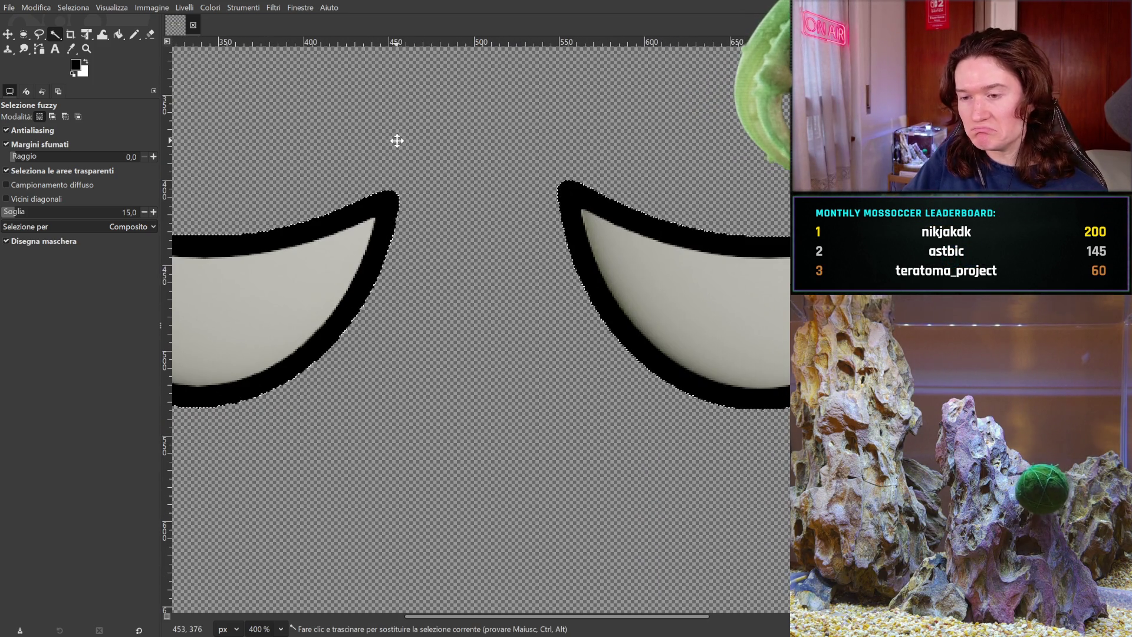
mouse_move(755, 197)
left_mouse_down()
mouse_move(552, 249)
mouse_move(727, 273)
left_mouse_up()
mouse_move(485, 201)
left_mouse_down()
mouse_move(596, 210)
mouse_move(727, 243)
left_mouse_up()
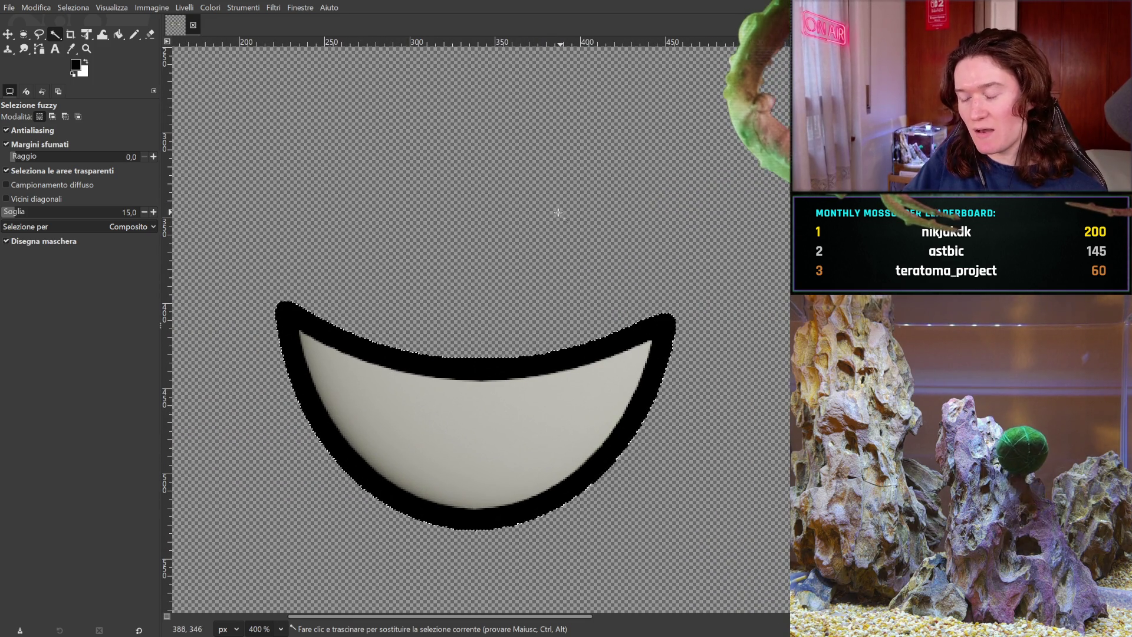